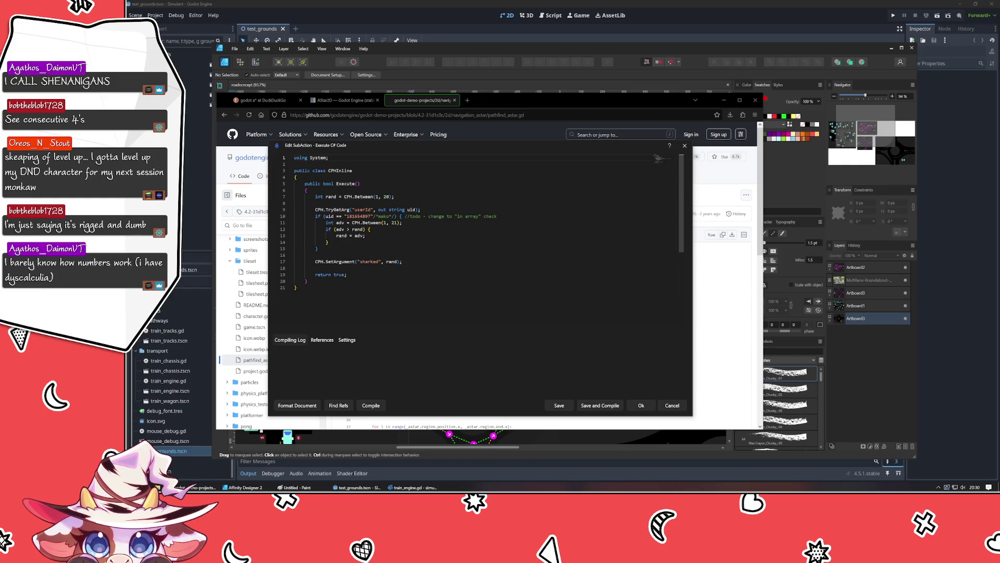
Step: Highlight the C# script's first random roll, user id argument, bonus-roll block and 'sharked' storage lines
drag(316, 196, 395, 196)
drag(315, 209, 421, 209)
mouse_move(315, 215)
mouse_down()
mouse_move(498, 215)
mouse_move(365, 265)
mouse_move(318, 248)
mouse_move(402, 261)
mouse_up()
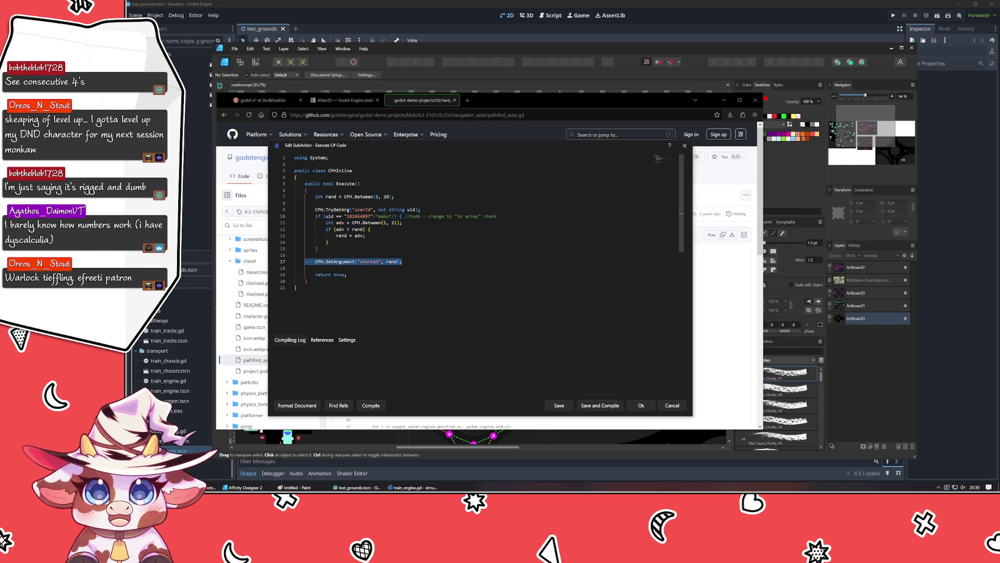
drag(315, 197, 394, 196)
drag(315, 261, 402, 261)
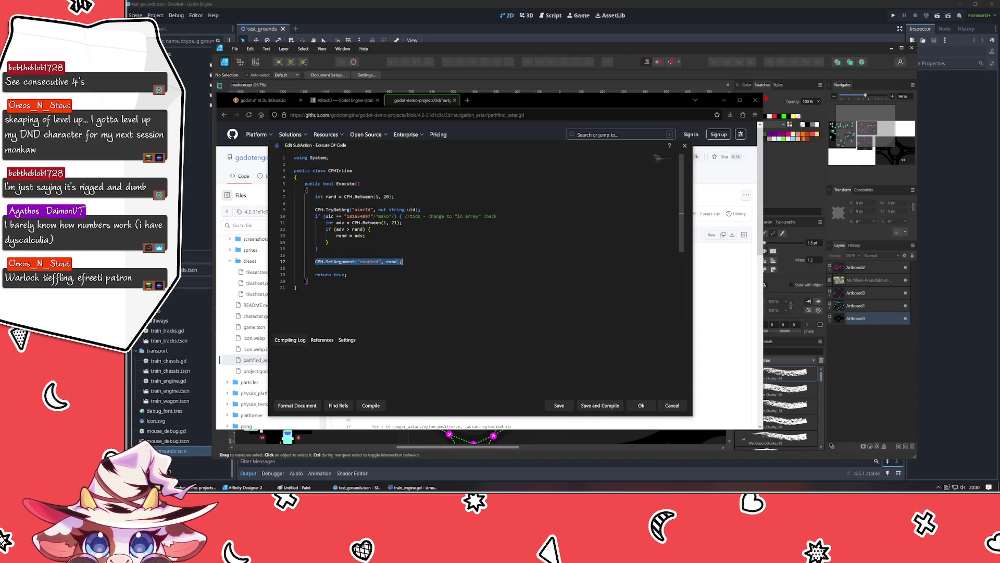
drag(316, 196, 394, 196)
drag(304, 261, 402, 261)
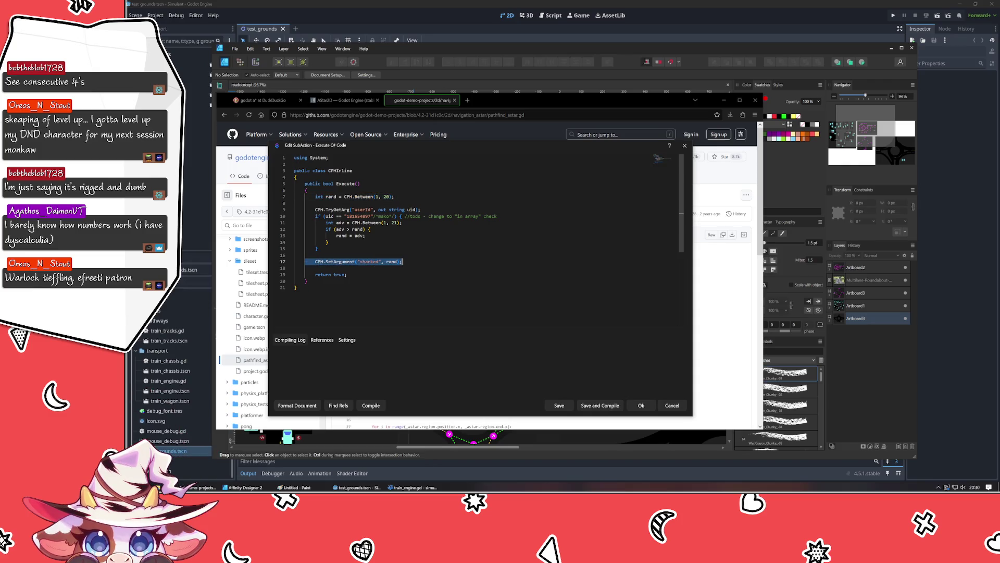
Step: Review the second roll CPH.Between(1, 21), then close the C# code editor
key(Escape)
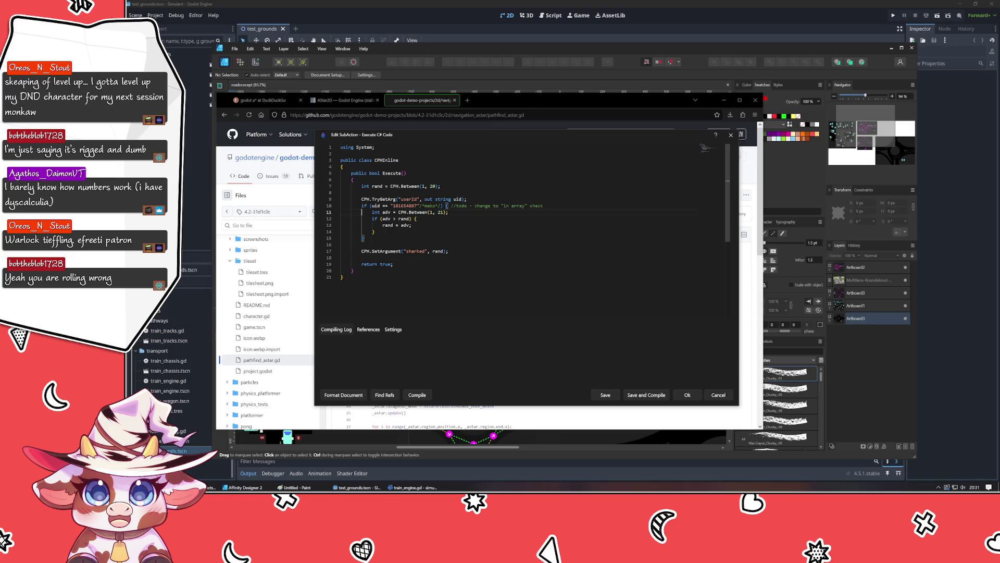
drag(362, 212, 450, 212)
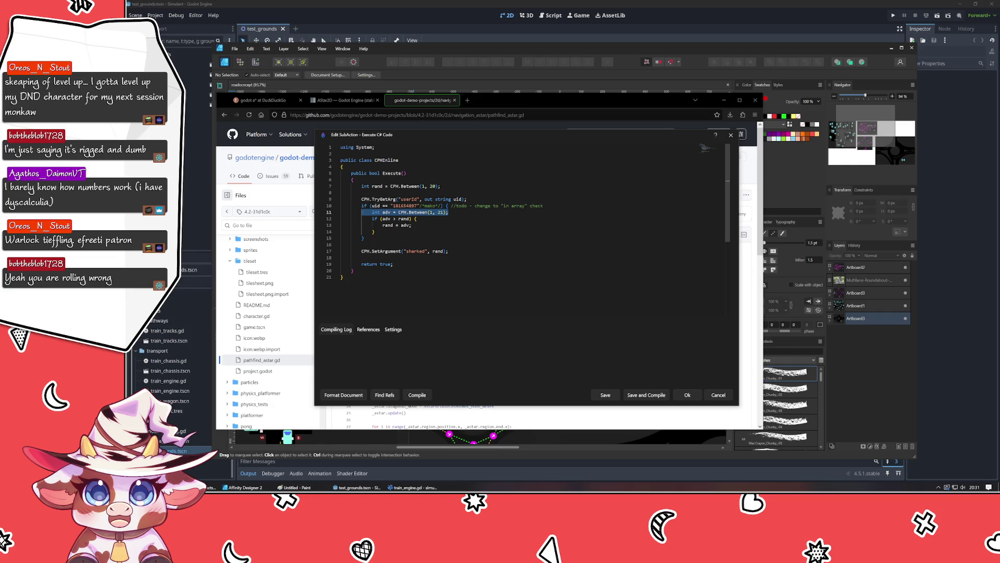
click(412, 225)
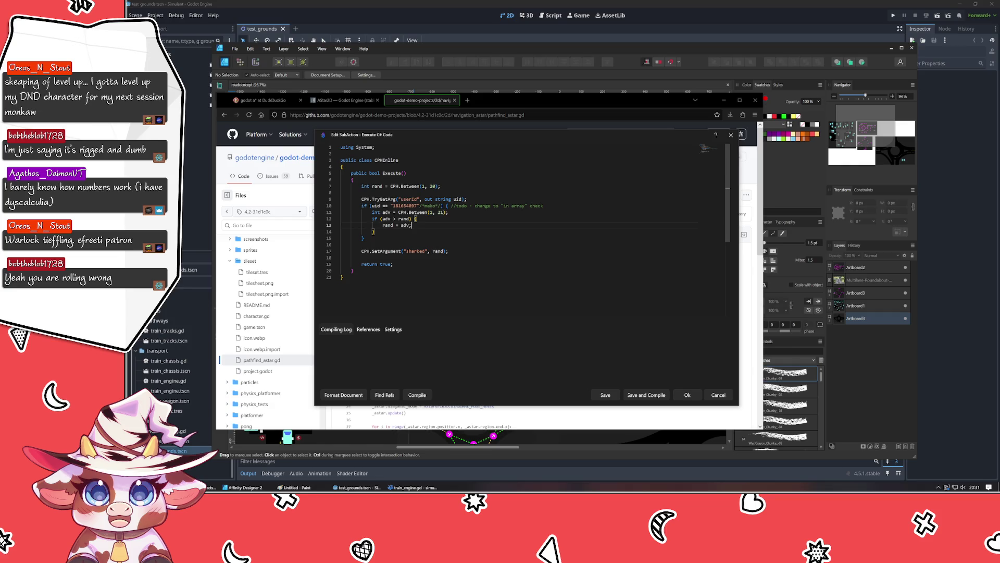
click(729, 136)
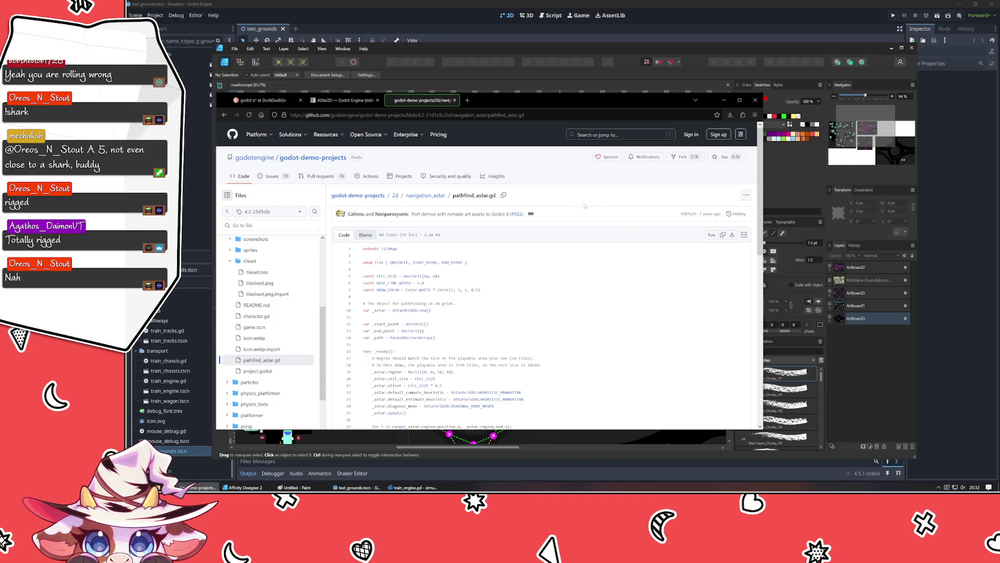
scroll(584, 206, down, 3)
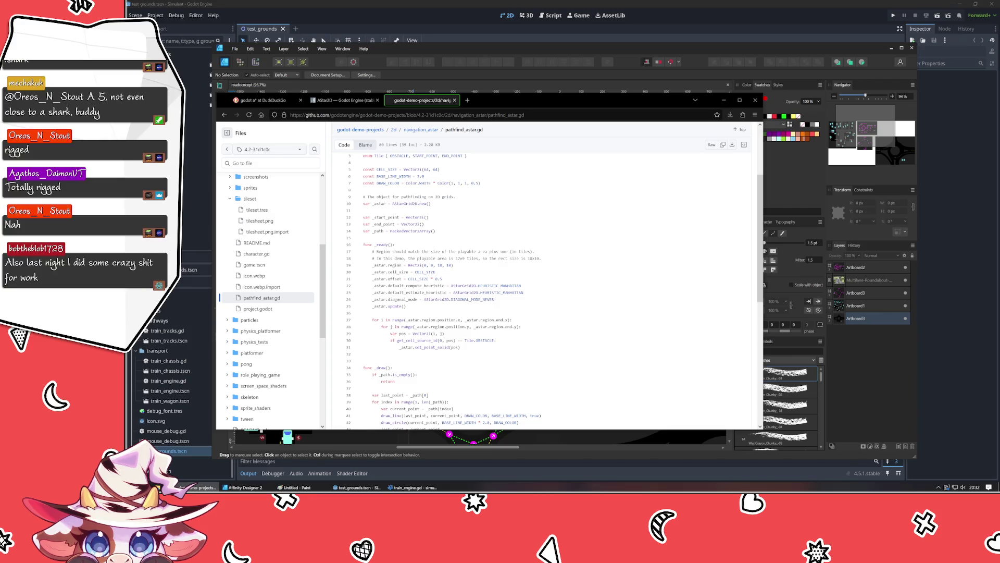
Step: Glance at the AStar2D docs, then open the navigation_astar folder and scroll to its README screenshot
click(344, 100)
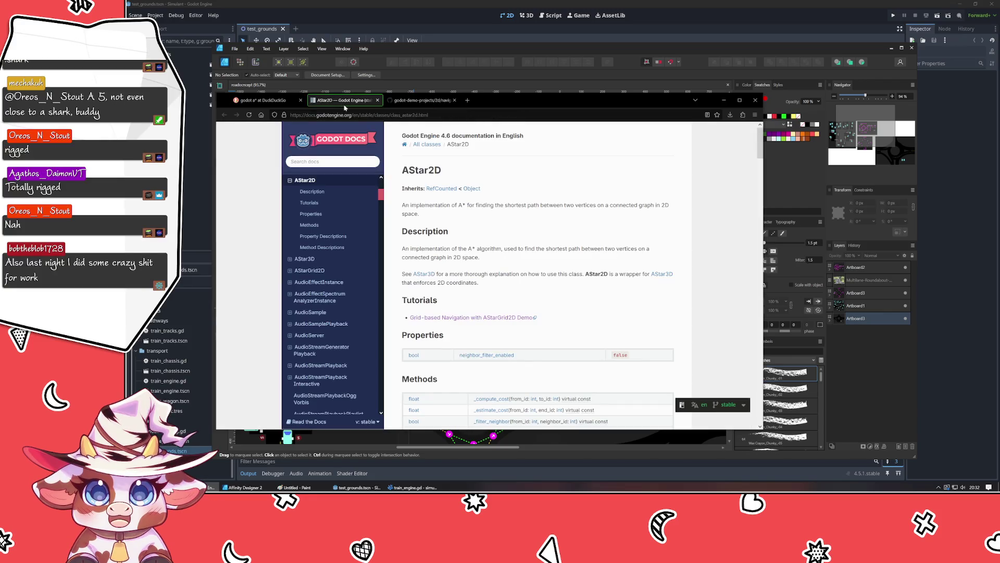
scroll(441, 233, up, 10)
click(419, 100)
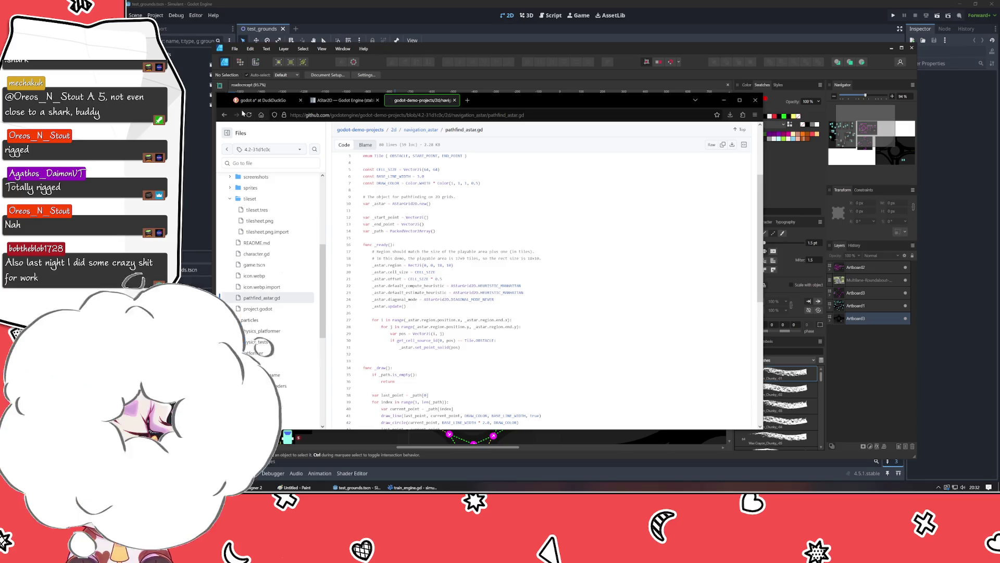
click(223, 114)
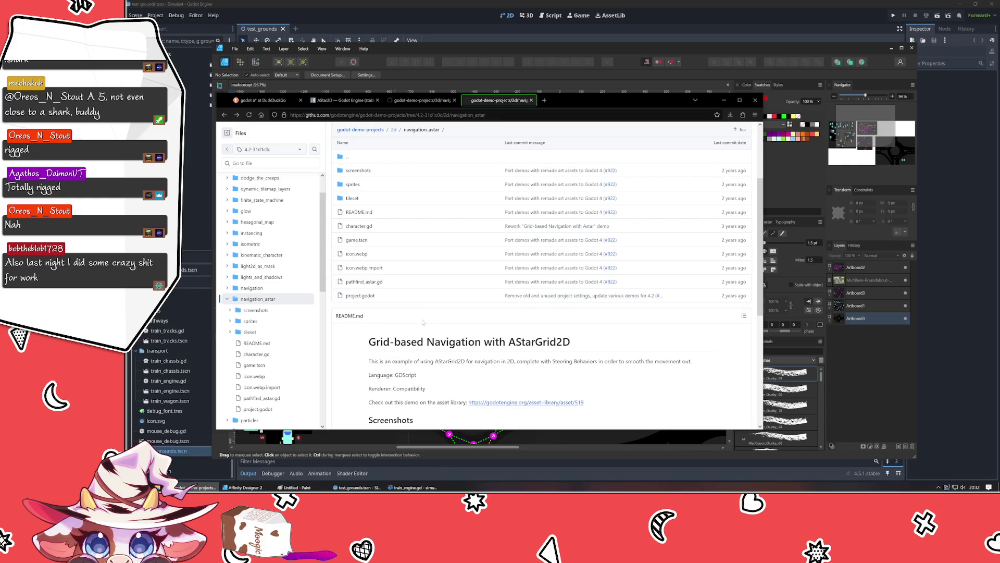
scroll(422, 322, down, 3)
scroll(422, 321, down, 1)
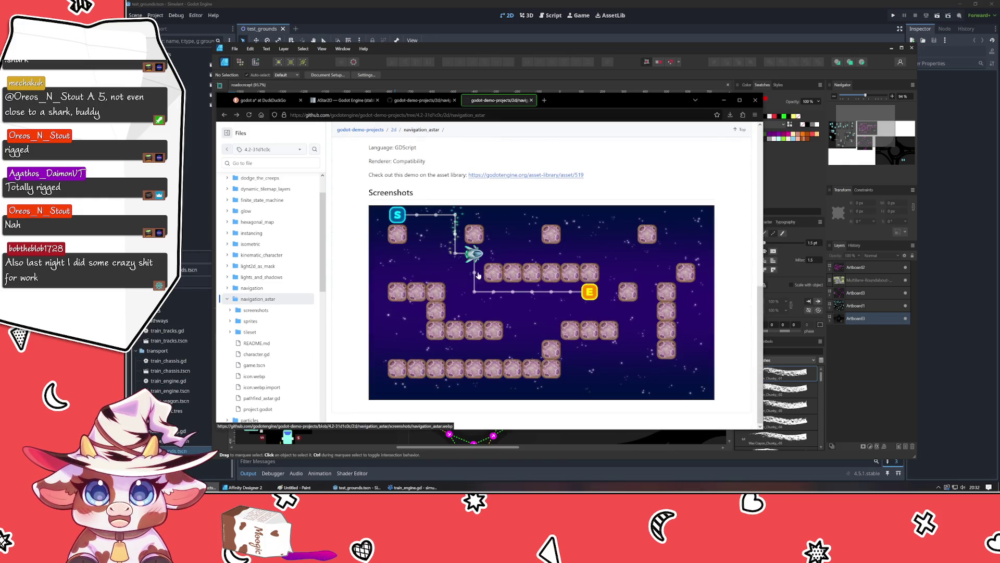
Step: Return to pathfind_astar.gd and highlight its DRAW_COLOR constant line
click(422, 100)
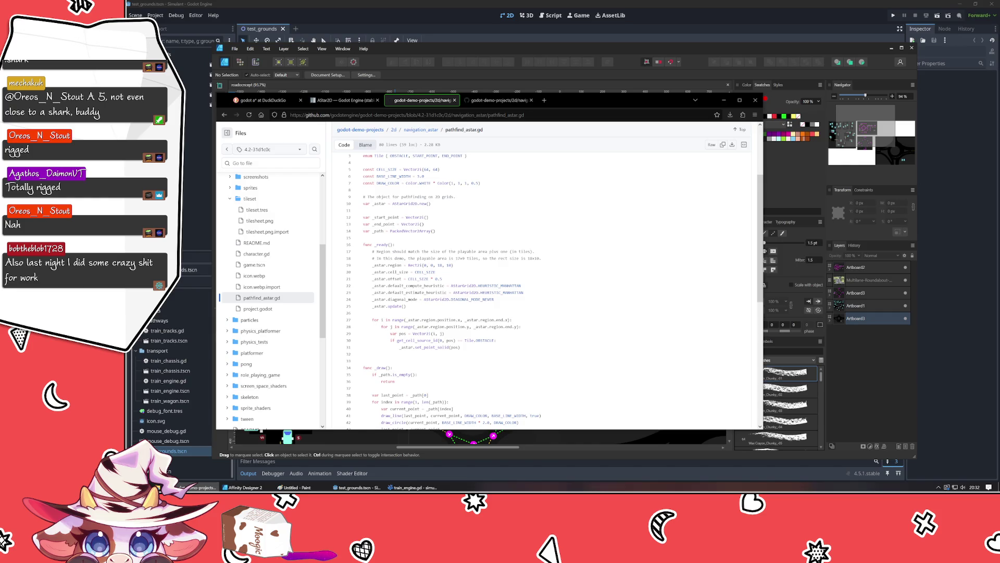
triple_click(422, 182)
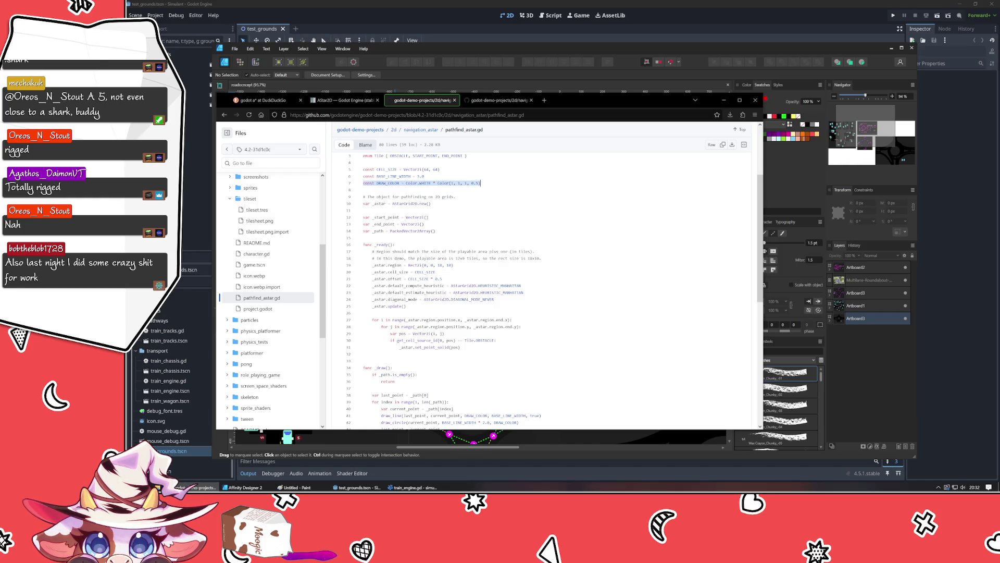
click(431, 203)
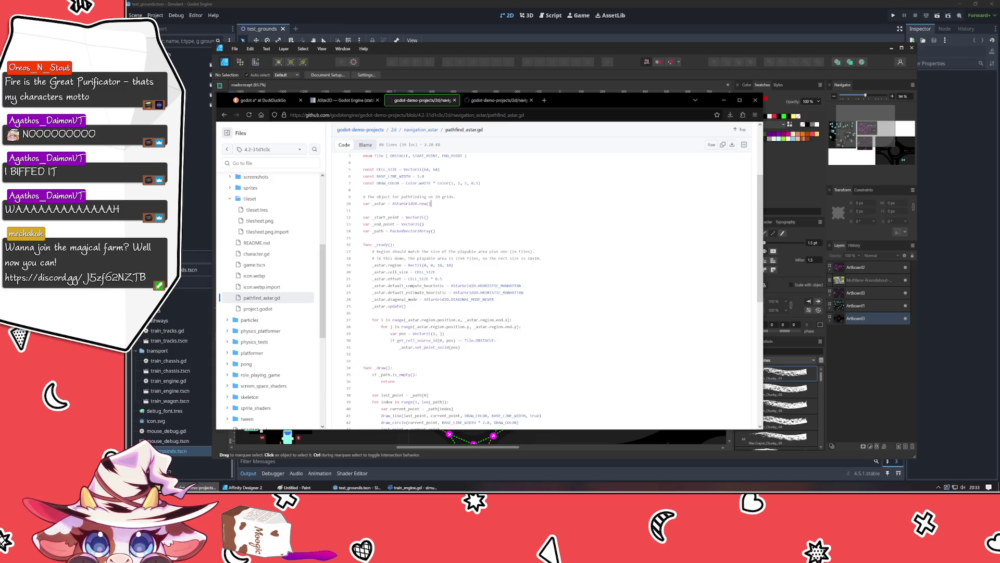
Step: Skim the methods and descriptions in the AStar2D class reference
click(344, 100)
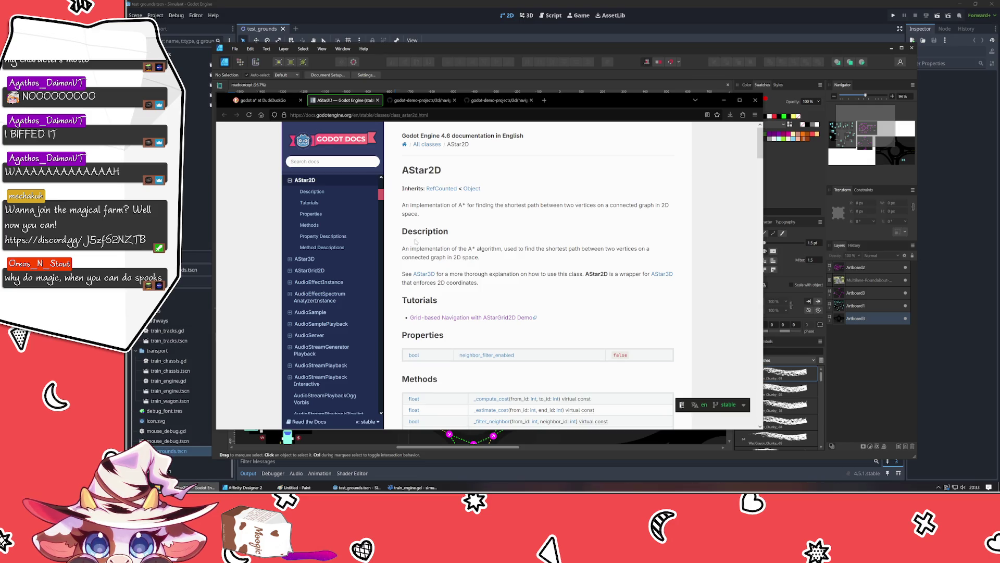
scroll(415, 241, down, 7)
scroll(302, 267, up, 3)
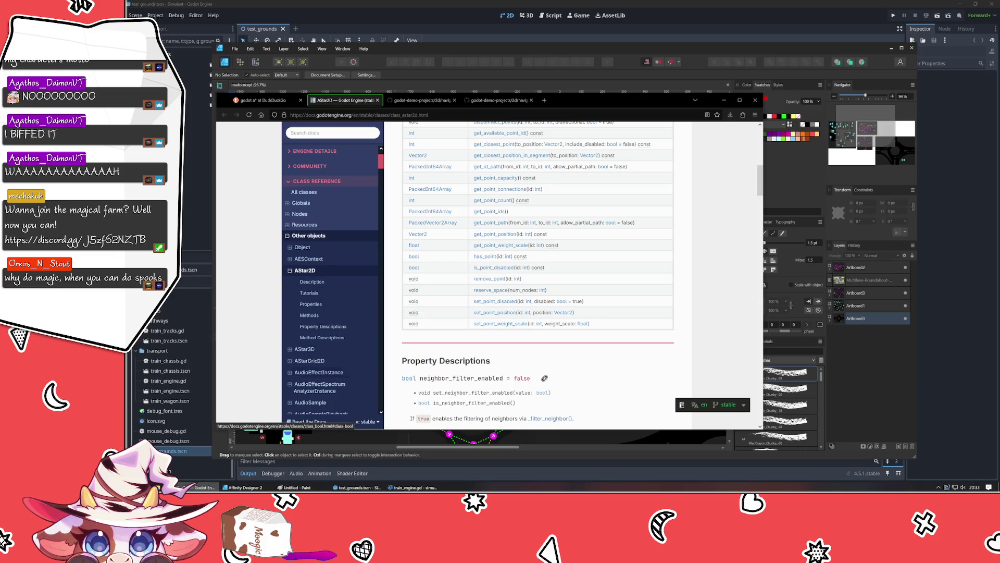
scroll(608, 384, down, 10)
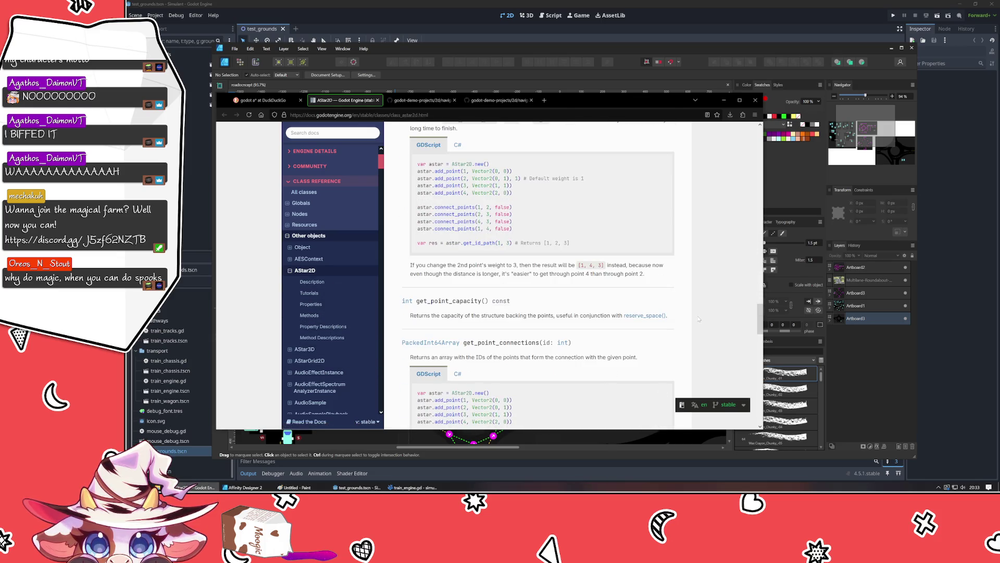
scroll(698, 319, up, 15)
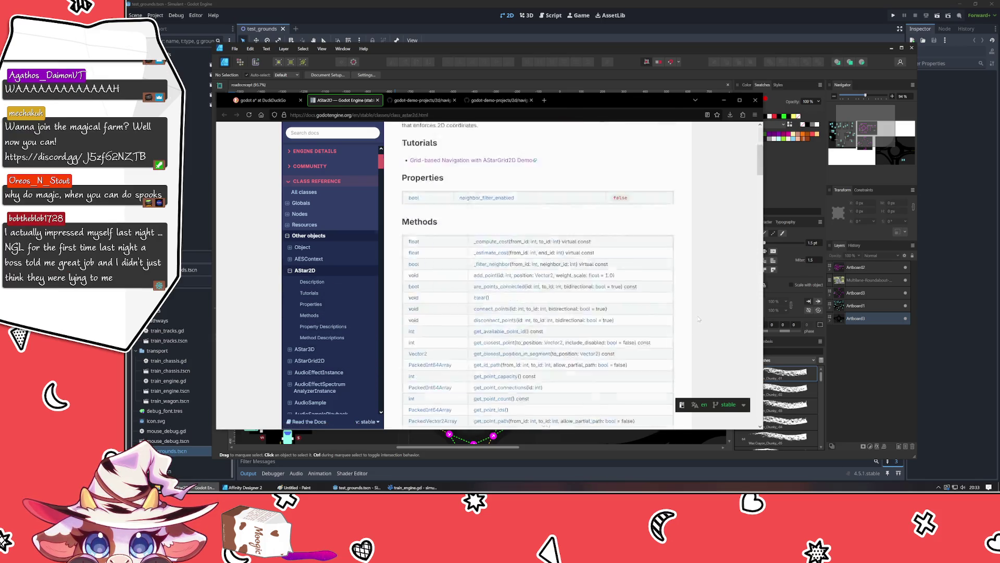
Step: Bring up the navigation_astar demo page with its pathfinding screenshot
click(427, 103)
click(499, 103)
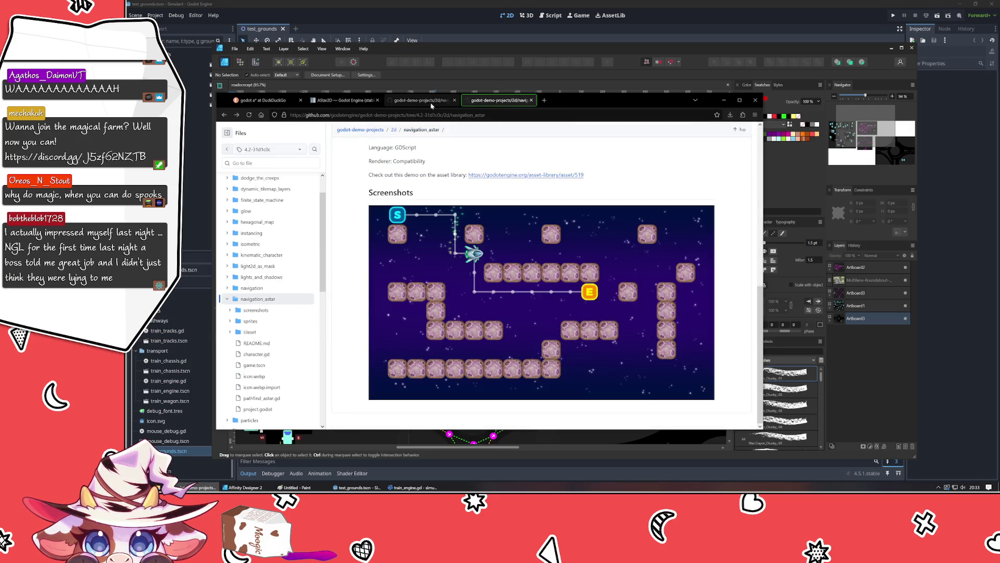
click(420, 104)
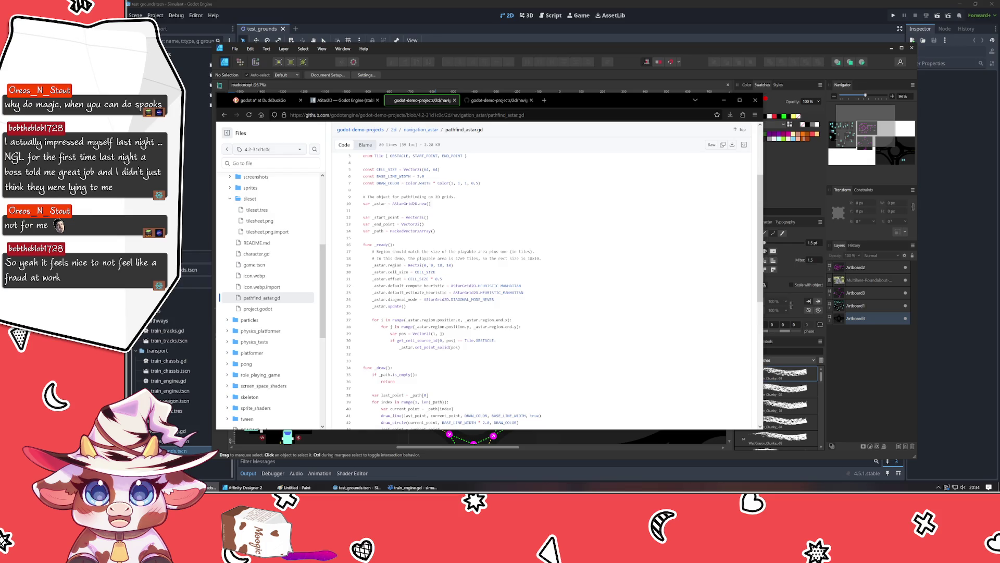
scroll(541, 292, down, 3)
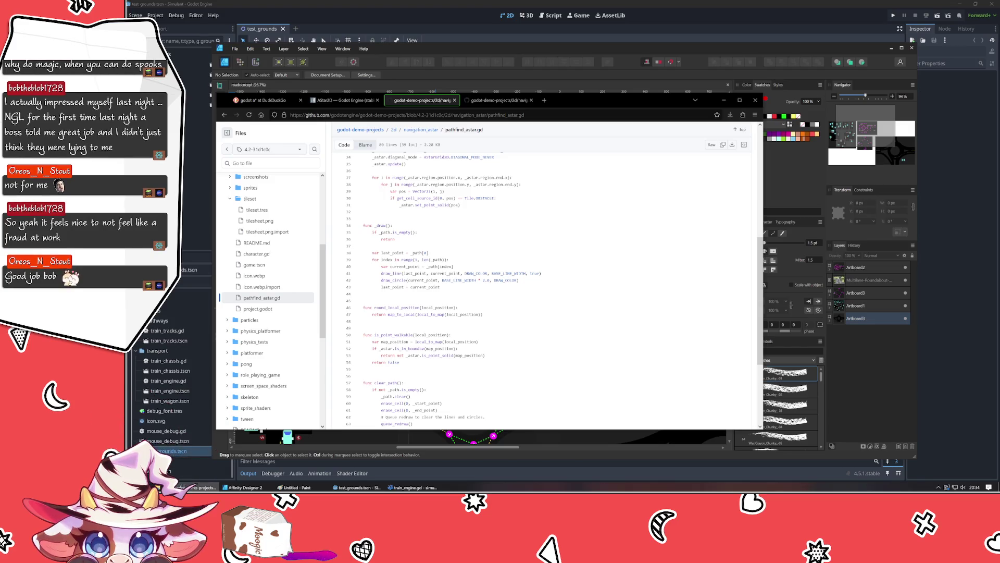
scroll(541, 292, down, 3)
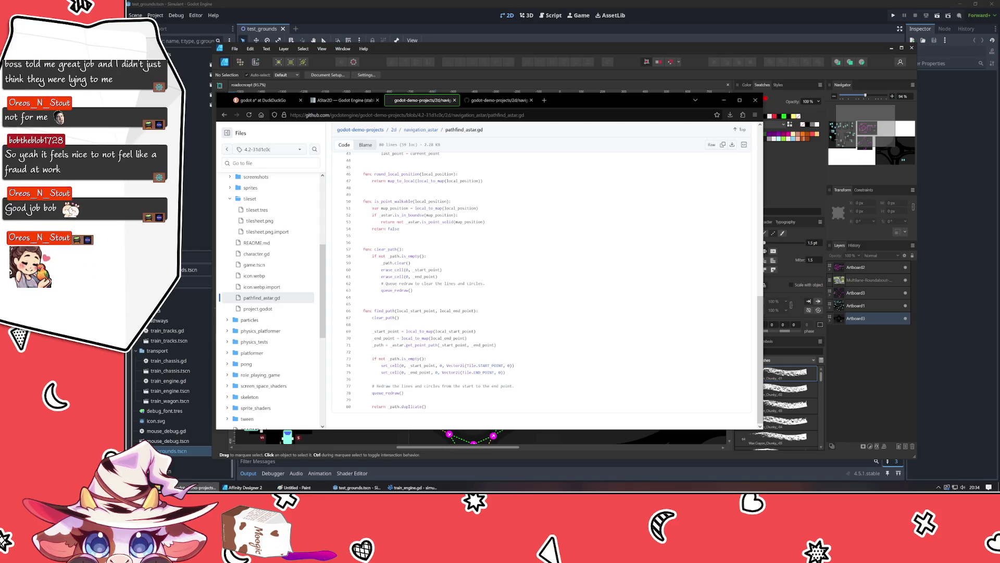
scroll(541, 291, up, 6)
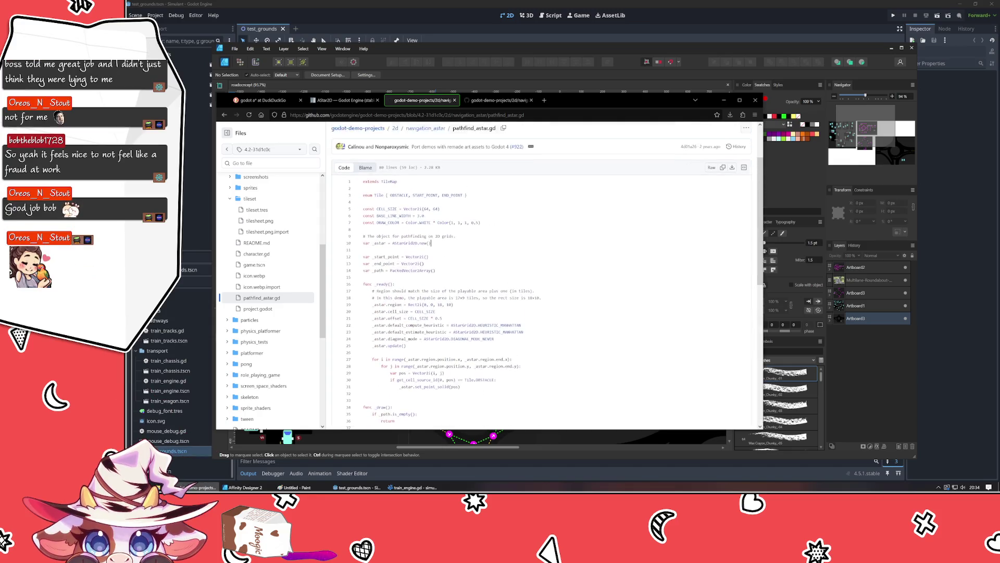
scroll(542, 292, down, 3)
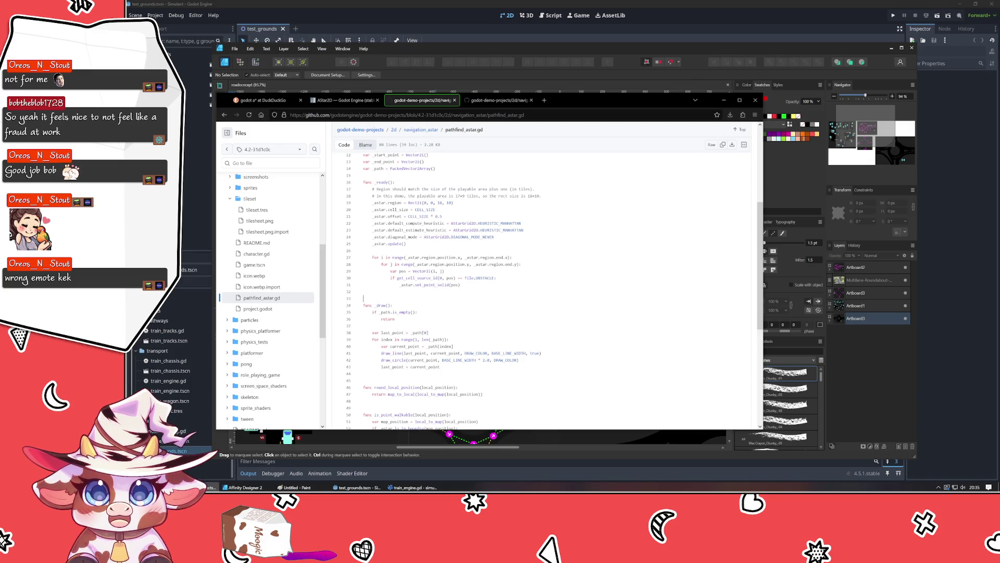
scroll(542, 287, up, 2)
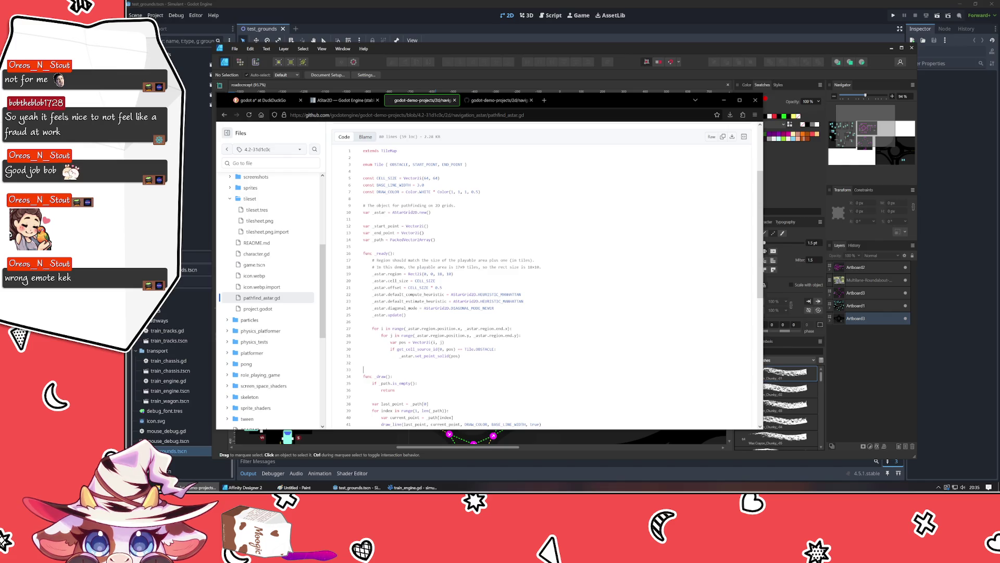
scroll(542, 286, down, 5)
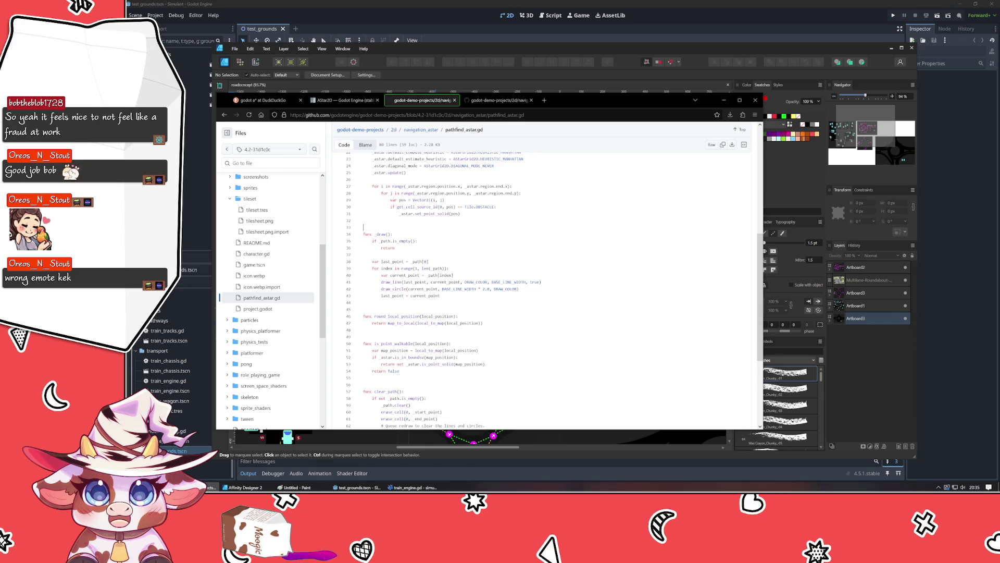
scroll(542, 289, down, 5)
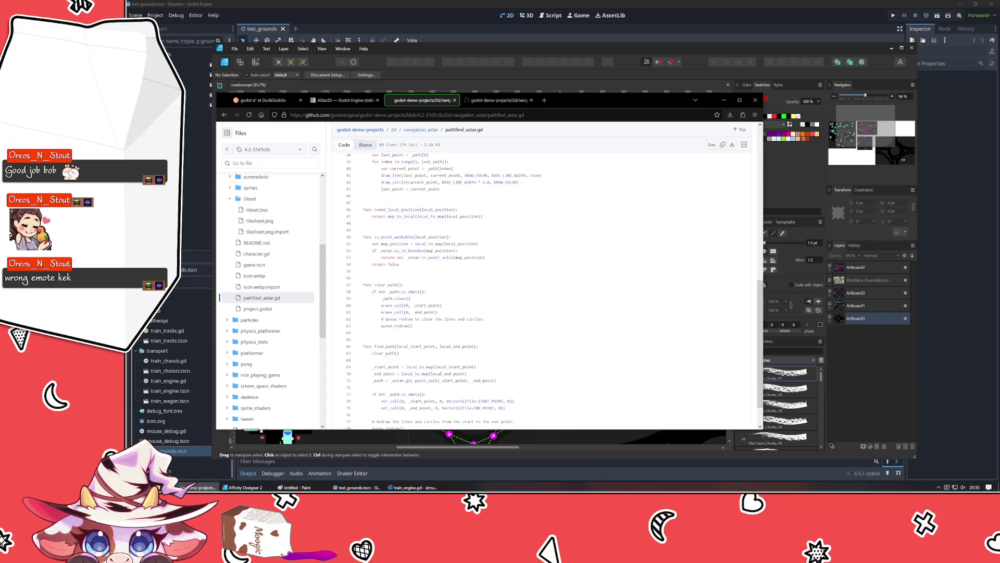
scroll(542, 289, down, 2)
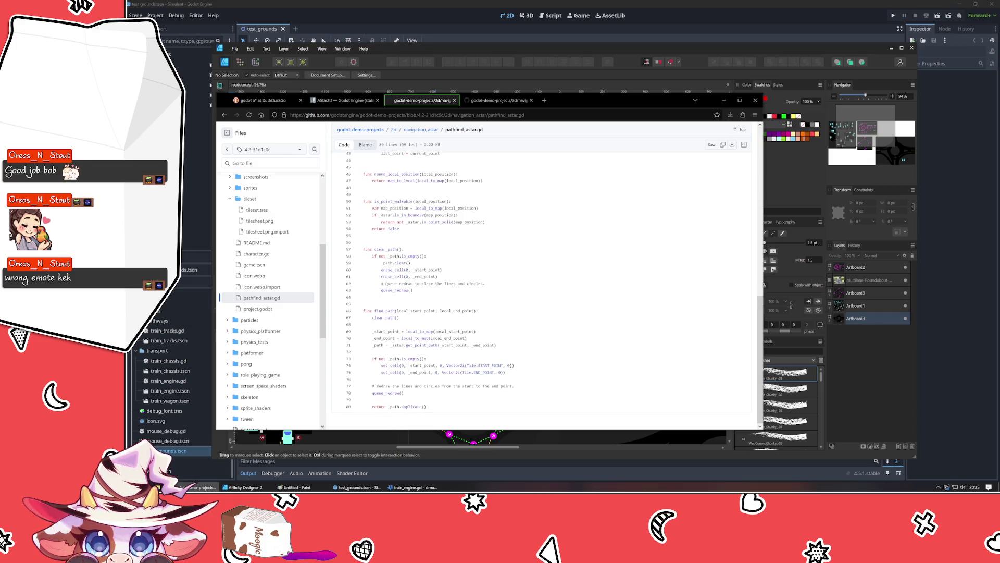
scroll(456, 240, up, 10)
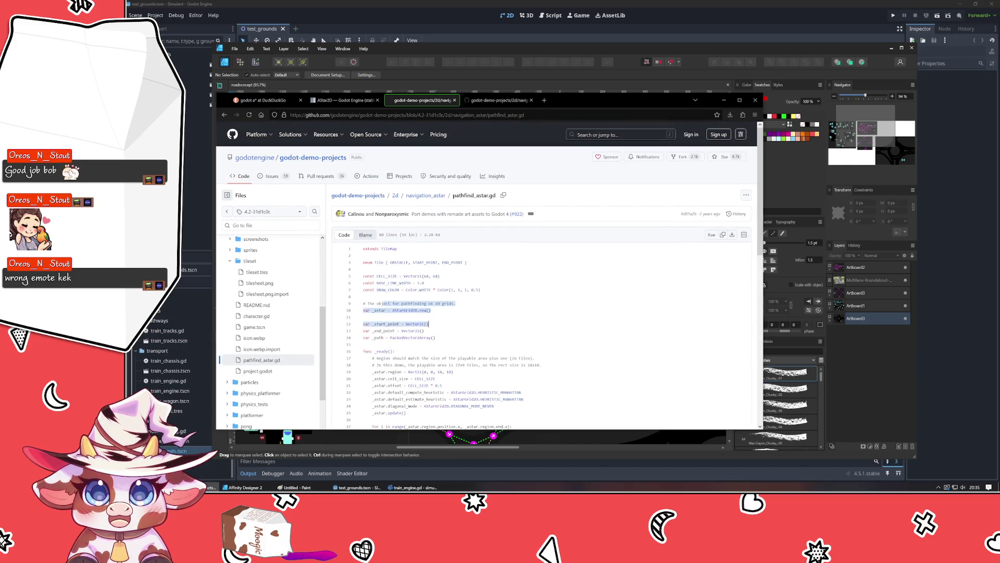
click(363, 316)
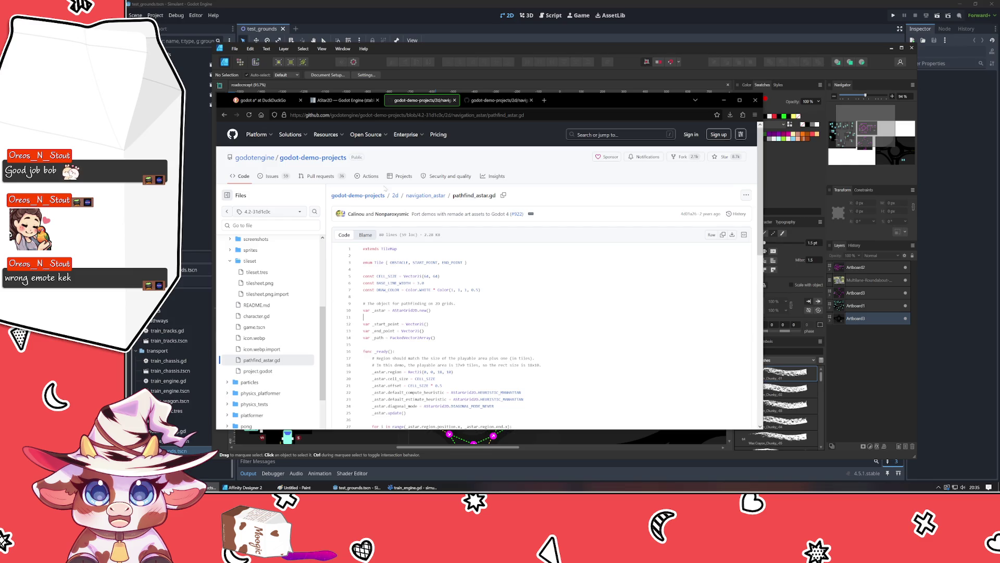
Step: From the AStar2D docs, open the AStarGrid2D class reference in the sidebar
key(ctrl+shift+Tab)
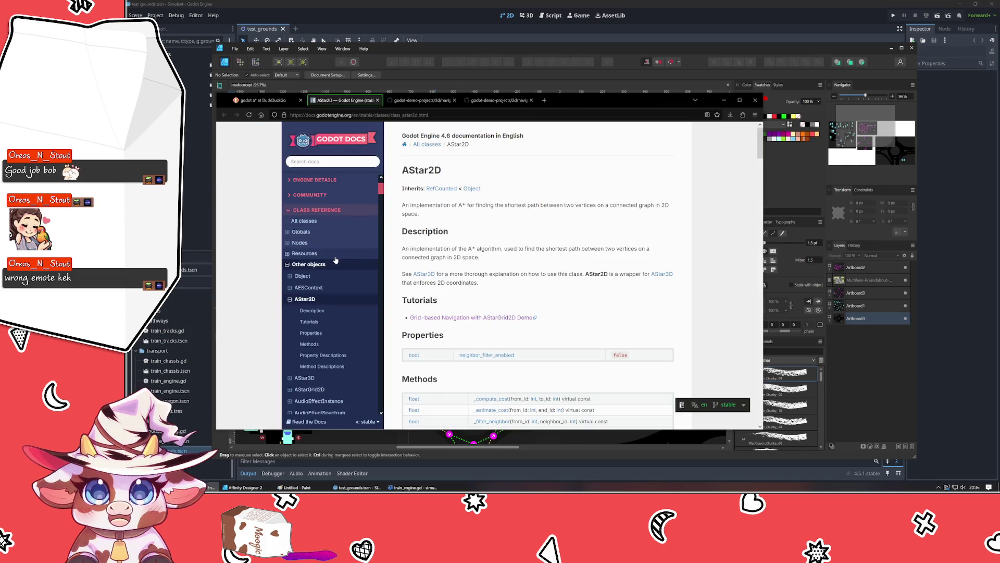
scroll(341, 349, down, 1)
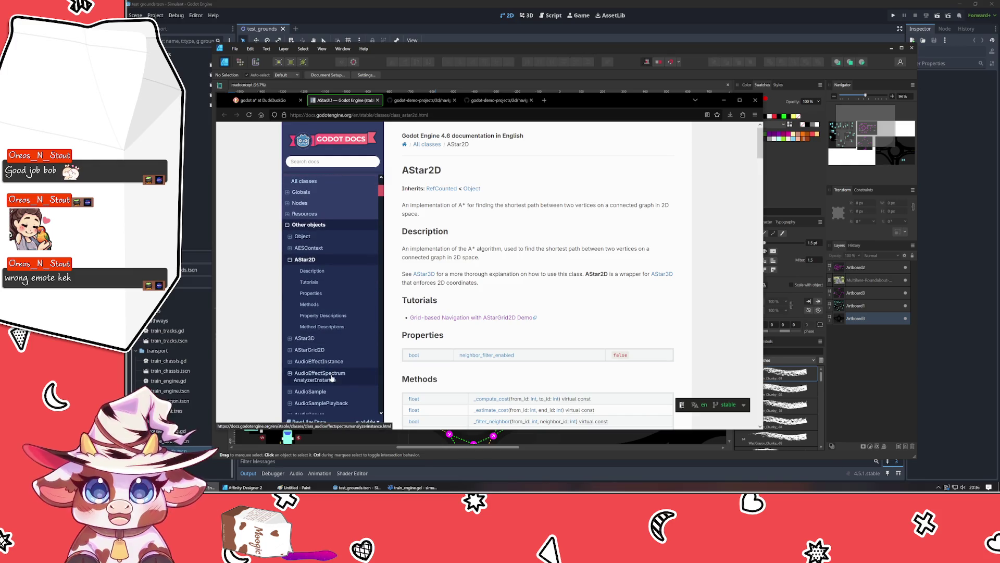
click(347, 350)
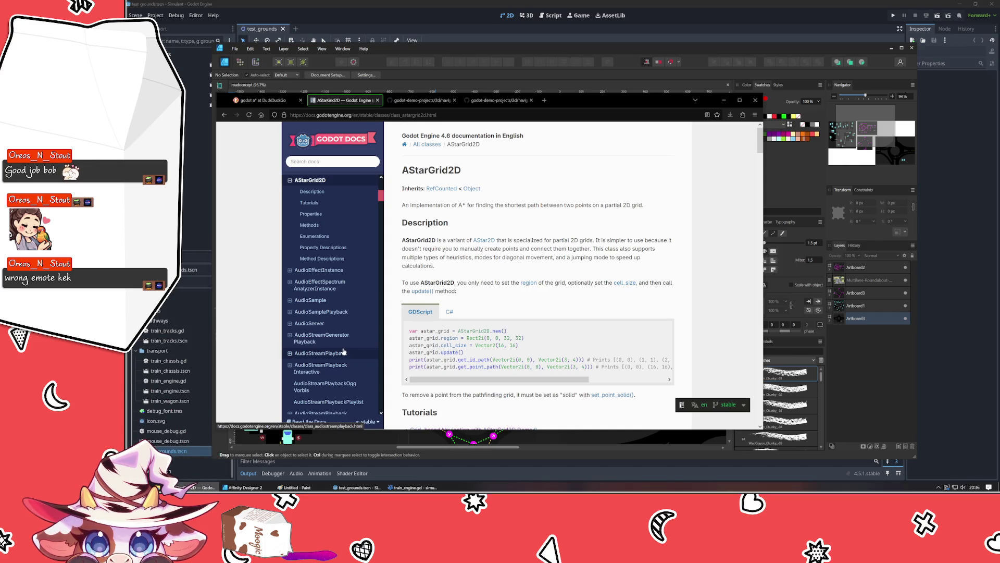
scroll(348, 352, up, 3)
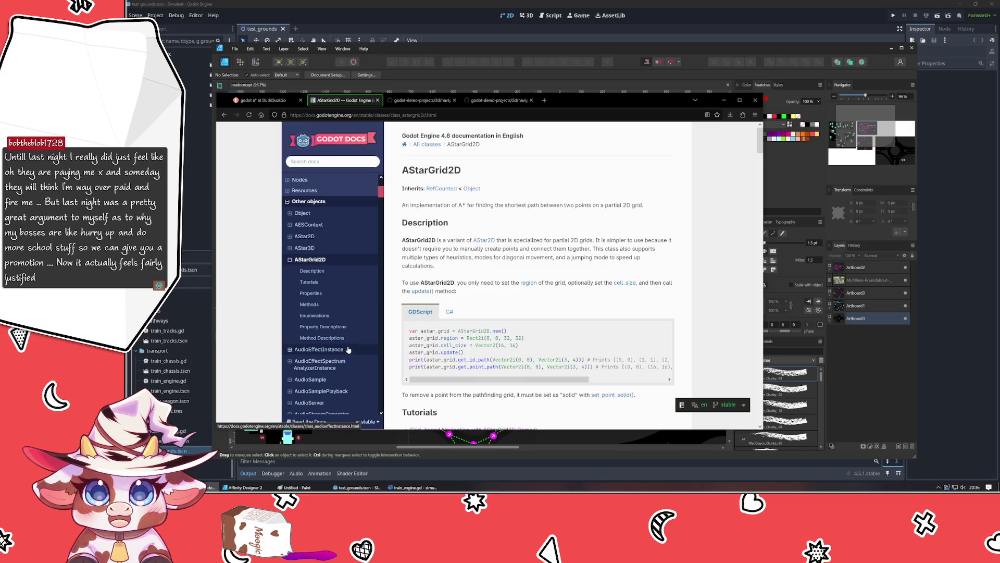
scroll(658, 287, down, 3)
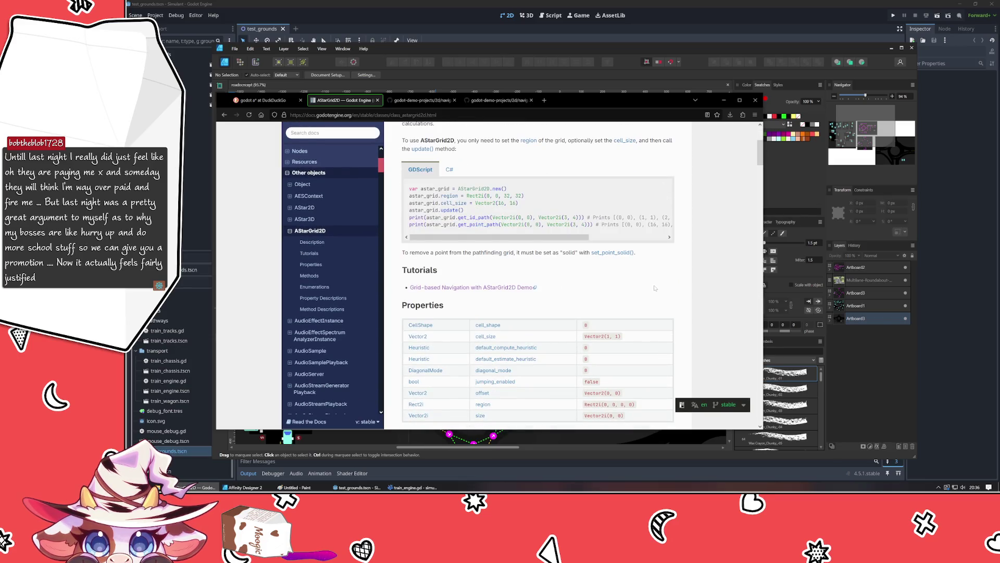
scroll(655, 289, down, 5)
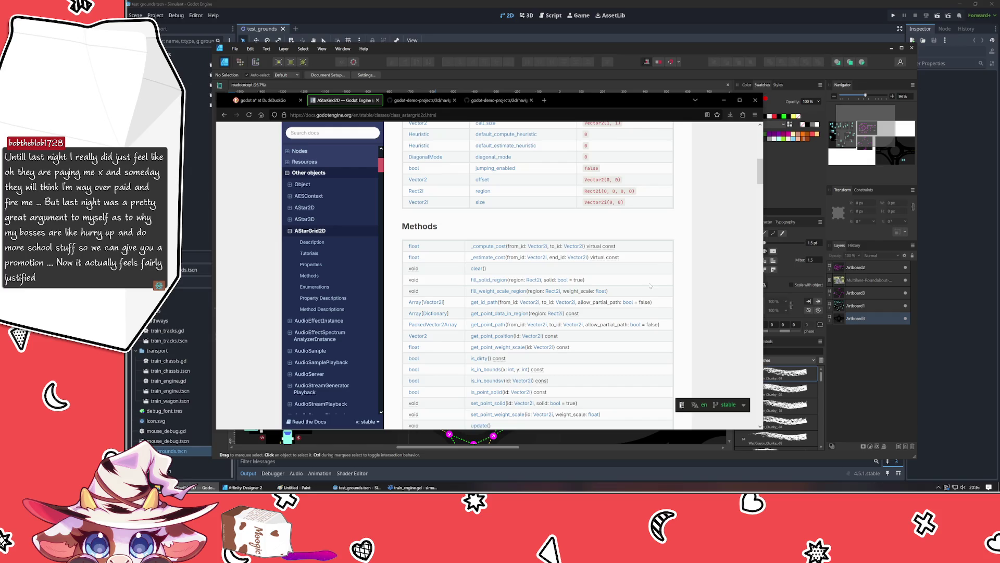
scroll(650, 286, down, 2)
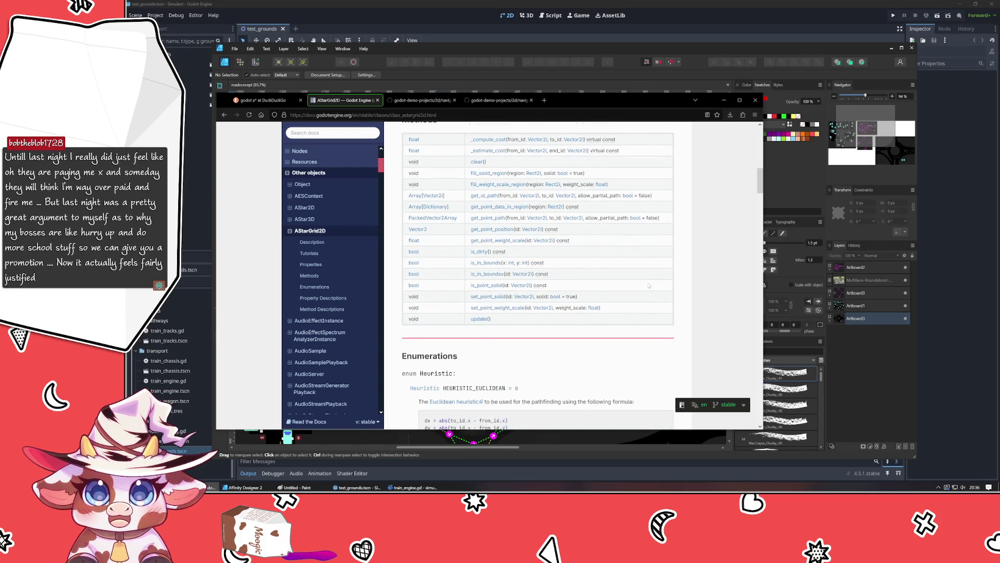
scroll(649, 286, down, 5)
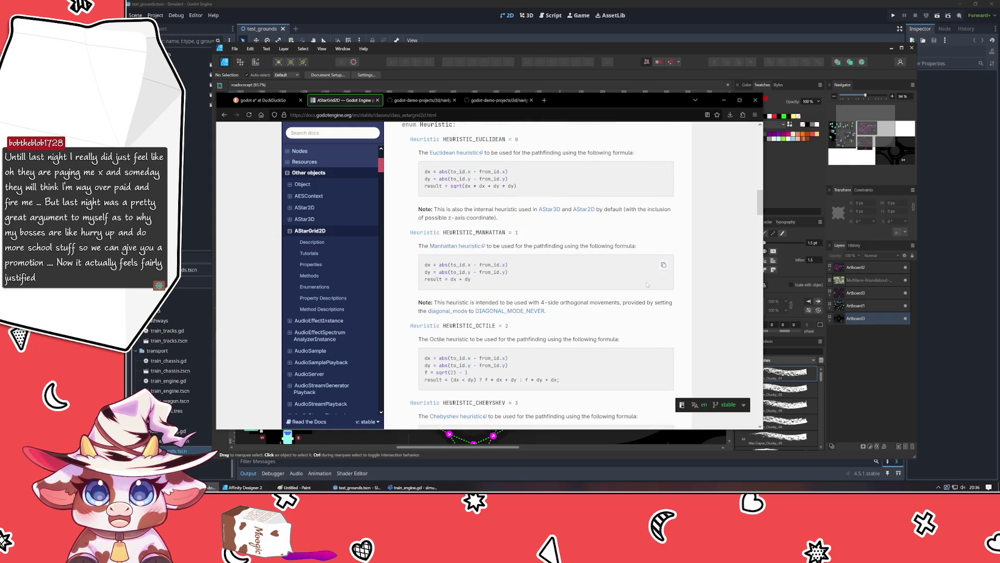
scroll(647, 285, up, 2)
scroll(647, 285, down, 1)
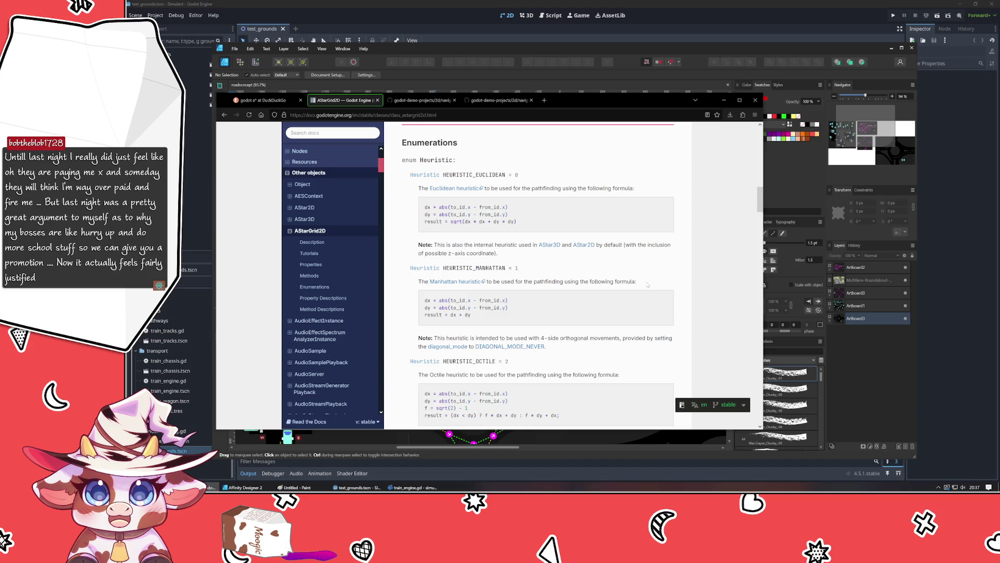
drag(450, 222, 517, 221)
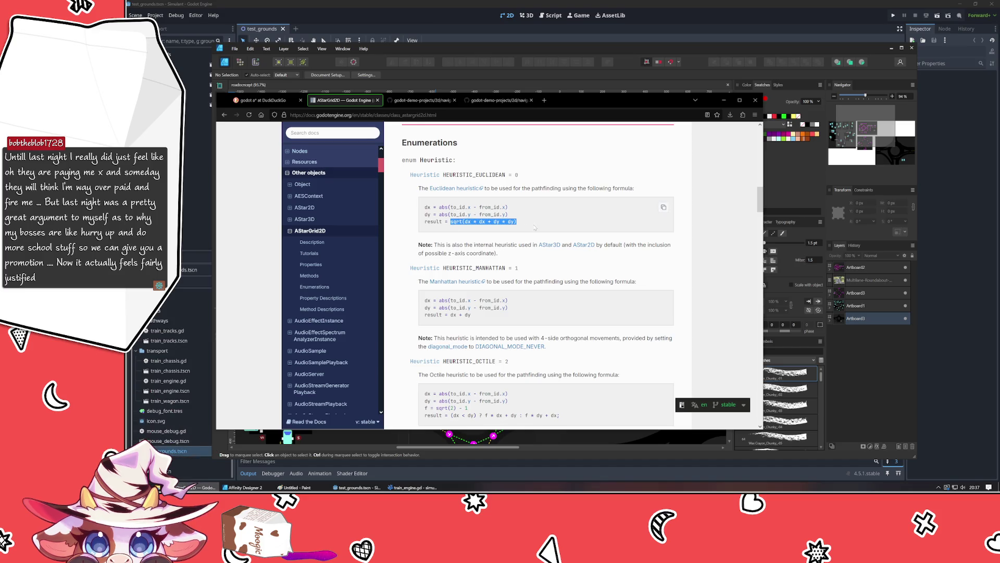
click(555, 270)
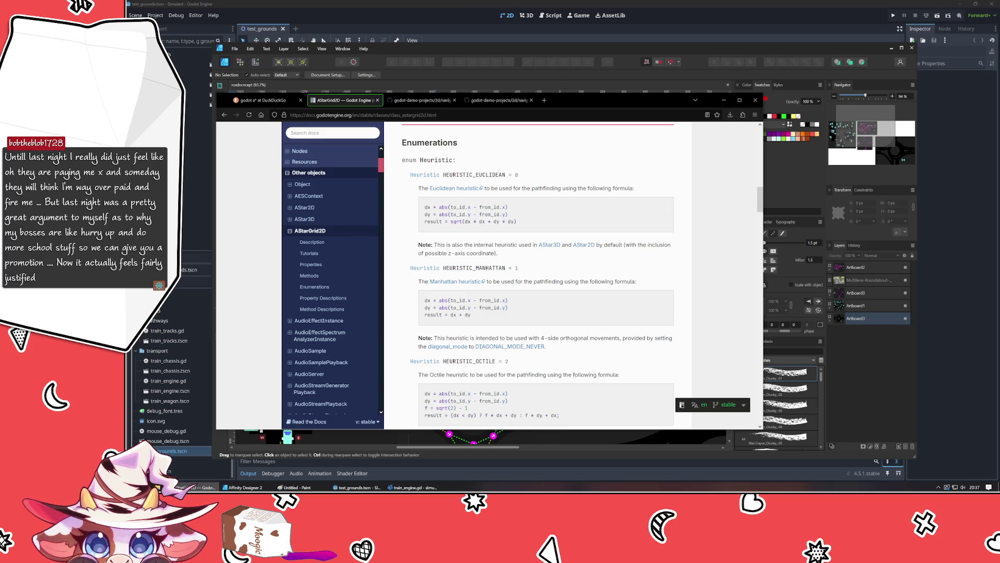
scroll(535, 316, down, 1)
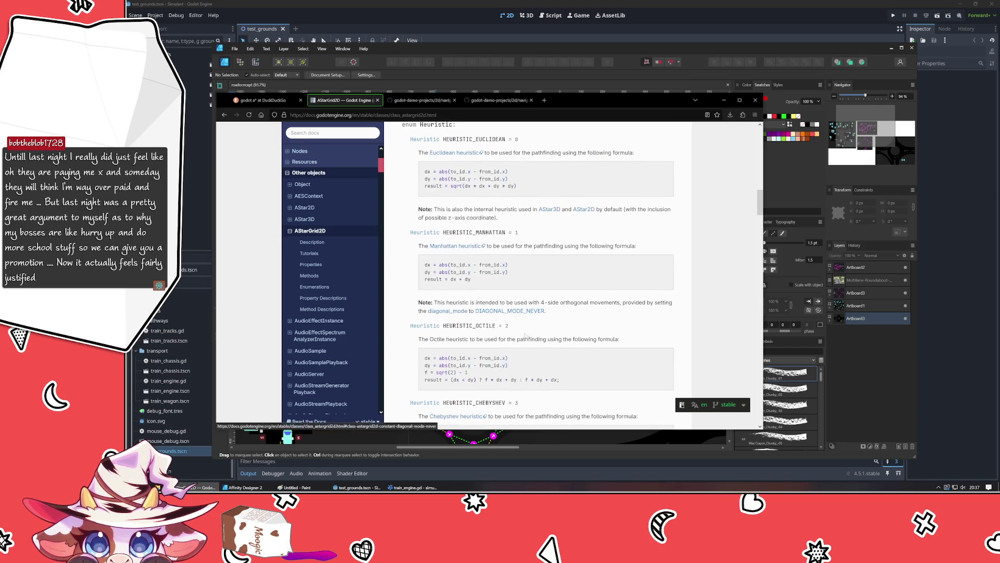
drag(436, 302, 650, 302)
click(636, 326)
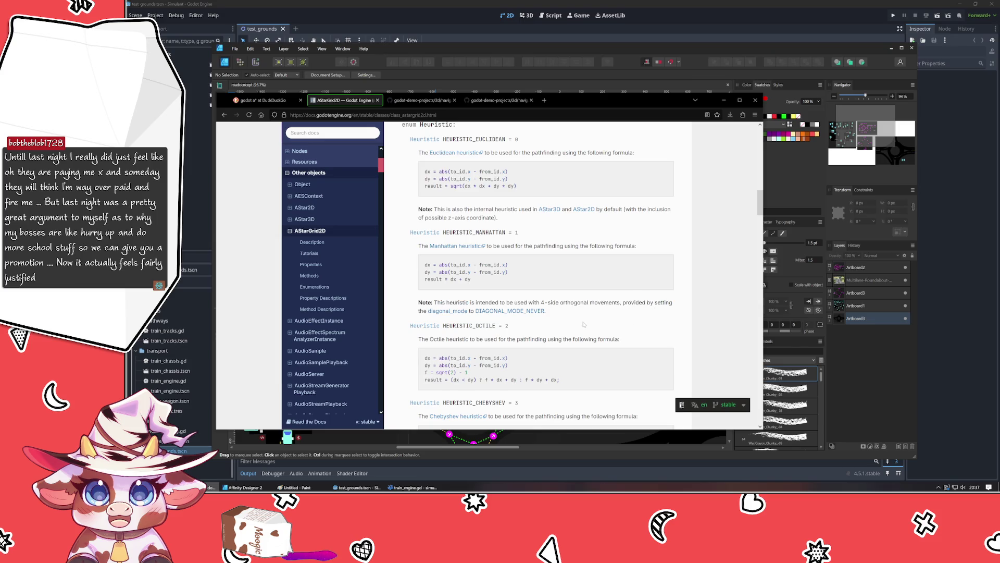
scroll(584, 324, down, 2)
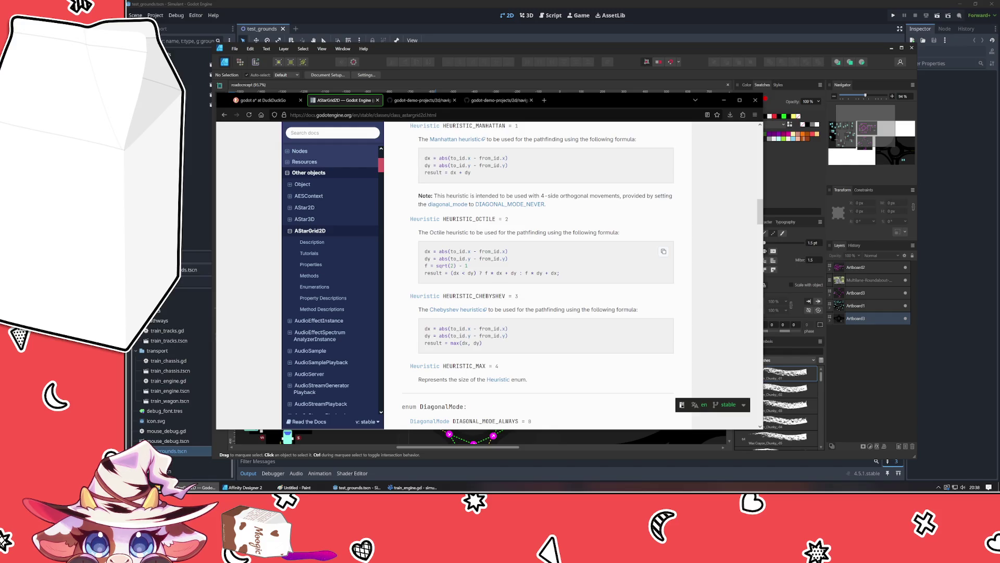
Step: Highlight the Octile and Euclidean heuristic formulas, then scroll down to the DiagonalMode values
drag(452, 273, 562, 273)
click(588, 324)
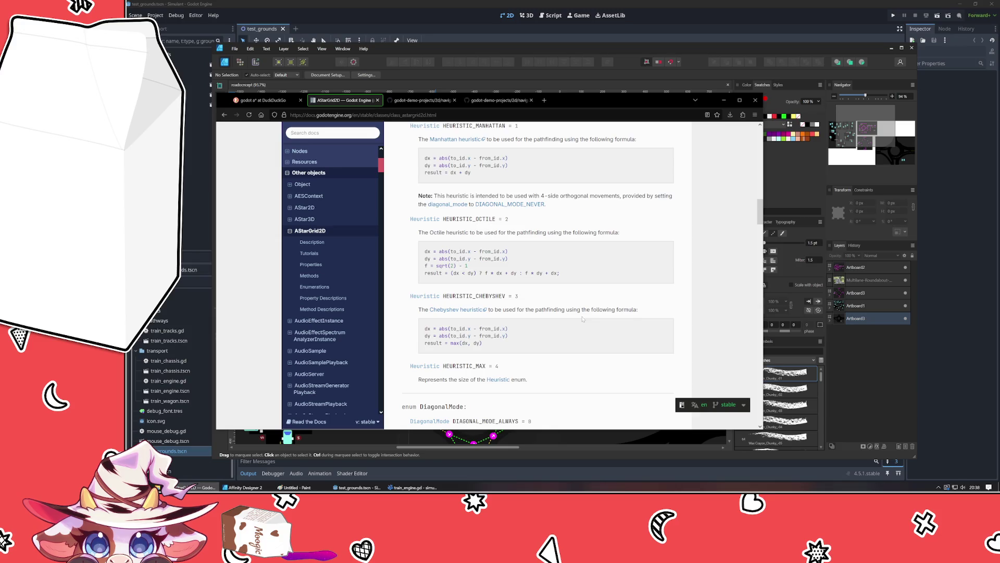
drag(442, 273, 559, 273)
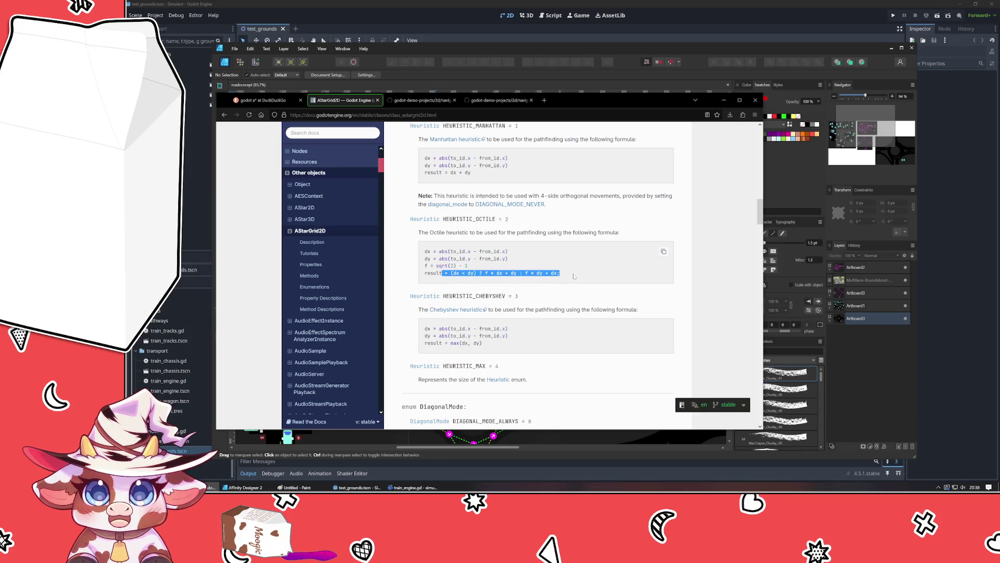
scroll(559, 273, up, 2)
drag(442, 186, 516, 186)
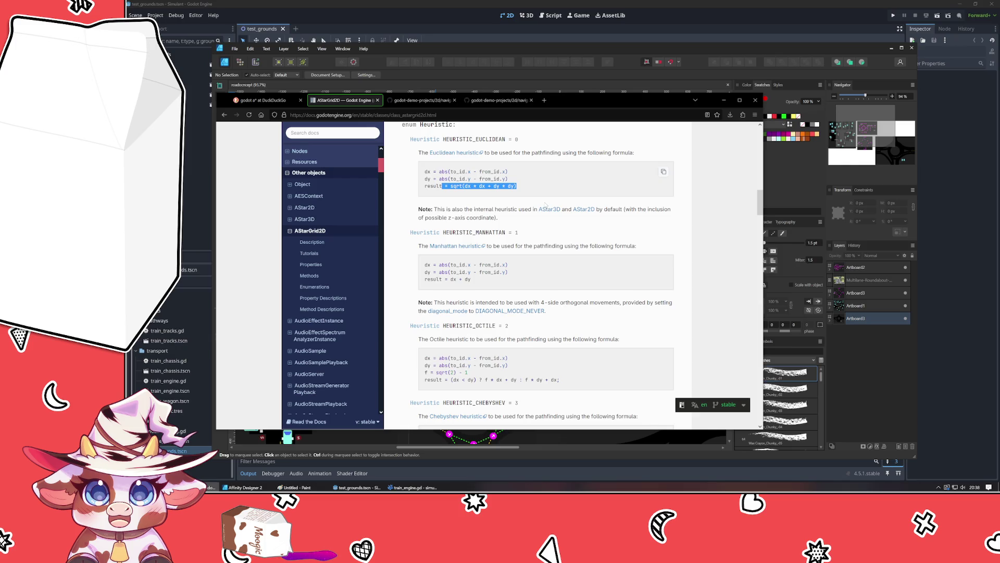
scroll(549, 281, down, 3)
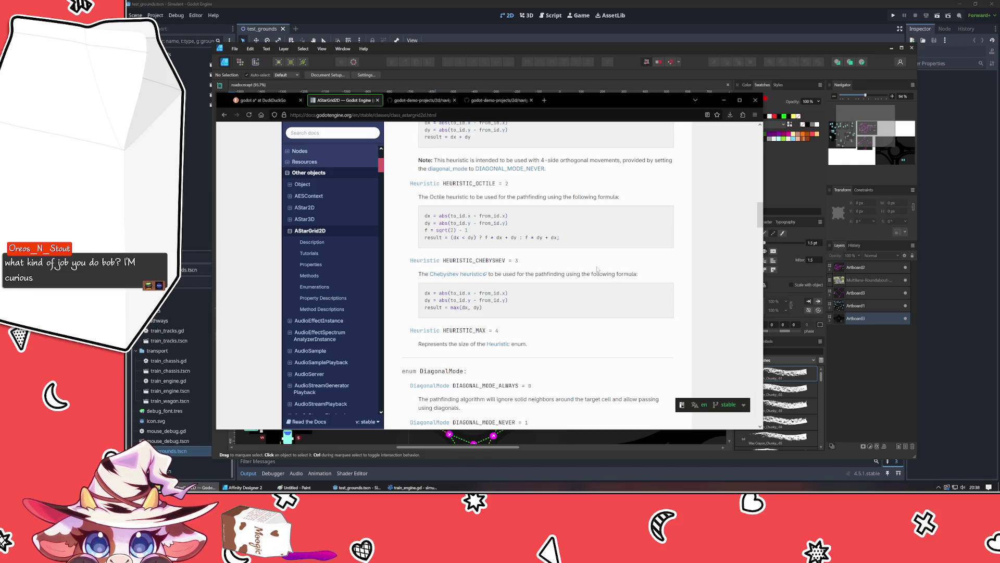
scroll(597, 268, down, 3)
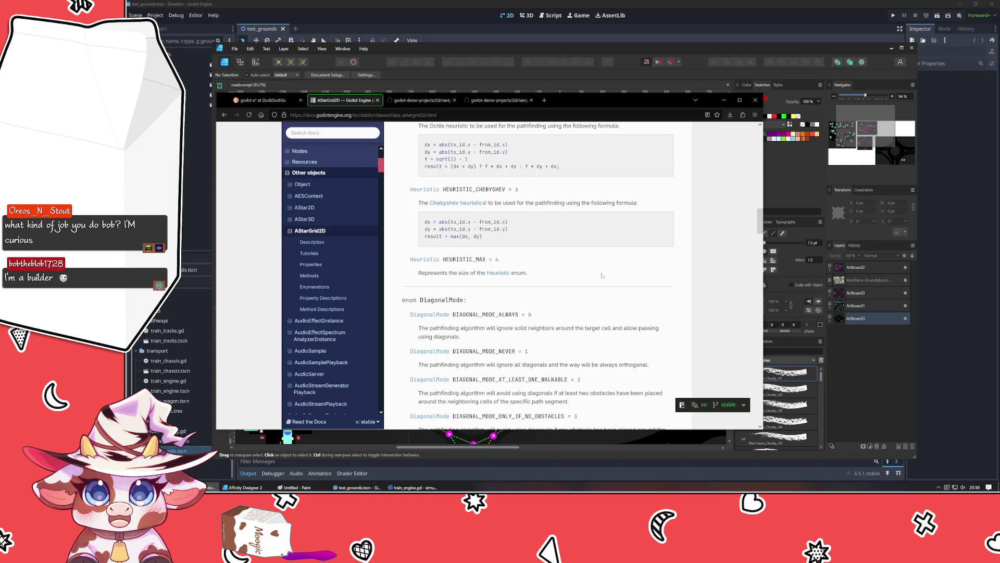
Step: Open the Chebyshev distance article in a new tab, read its Definition, then return to AStarGrid2D
middle_click(449, 204)
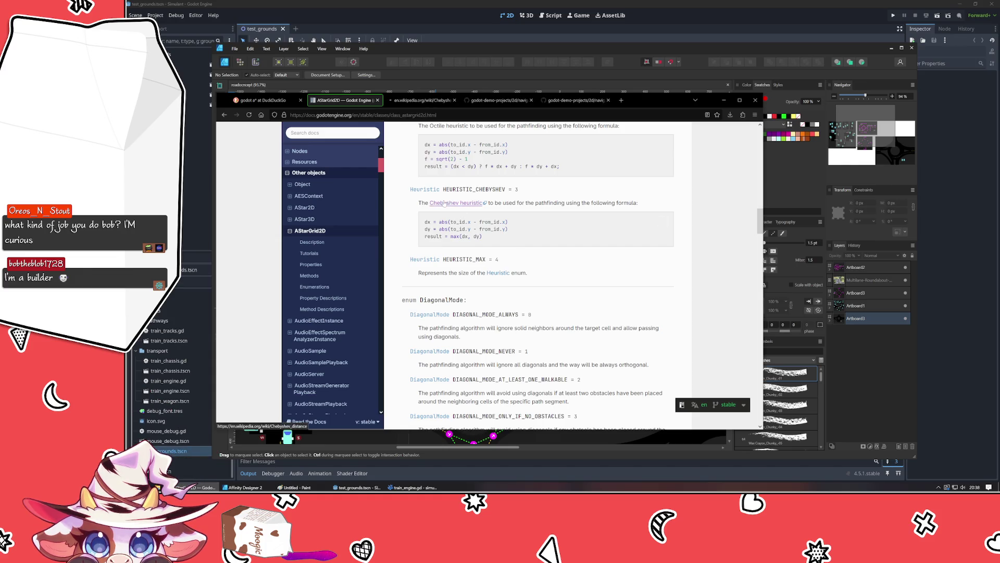
key(ctrl+Tab)
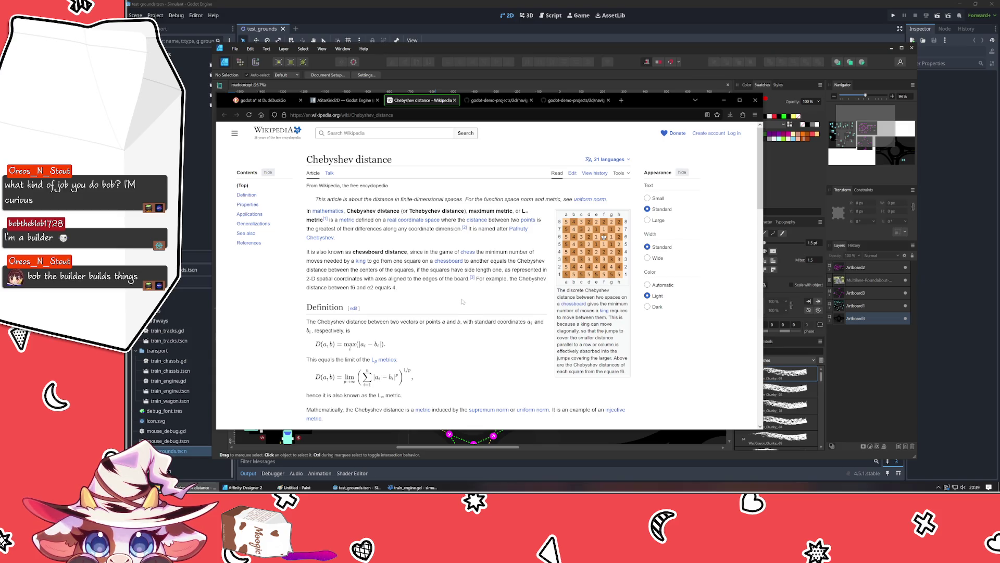
scroll(463, 303, down, 1)
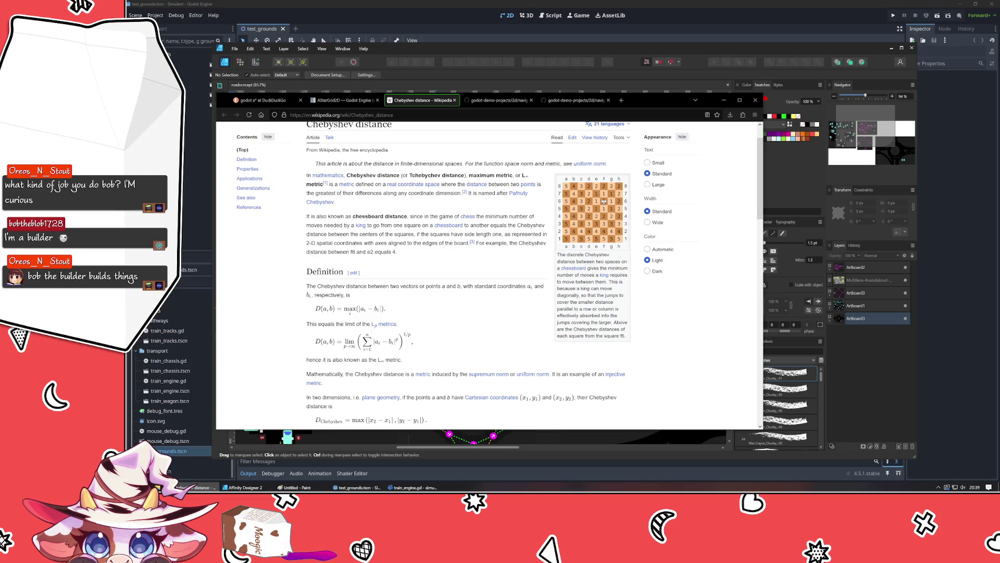
click(340, 101)
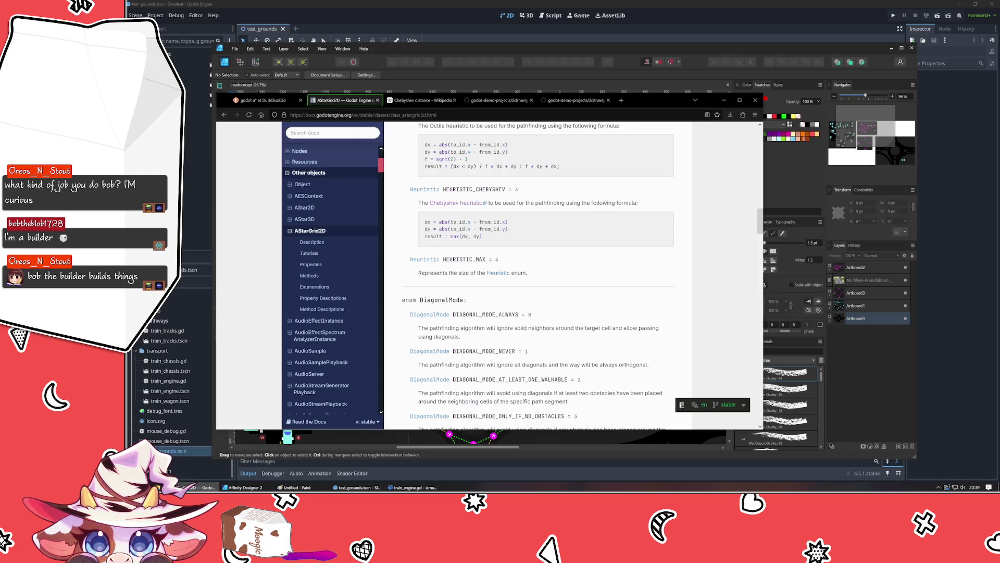
Step: Recheck the Chebyshev article, then scroll past DiagonalMode and CellShape to the cell_shape property
click(422, 100)
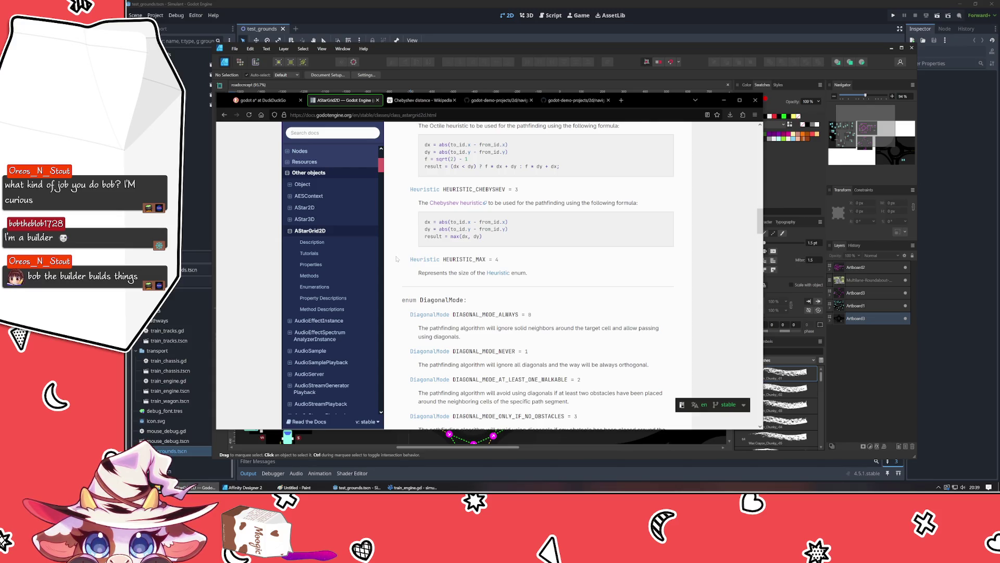
scroll(395, 259, down, 3)
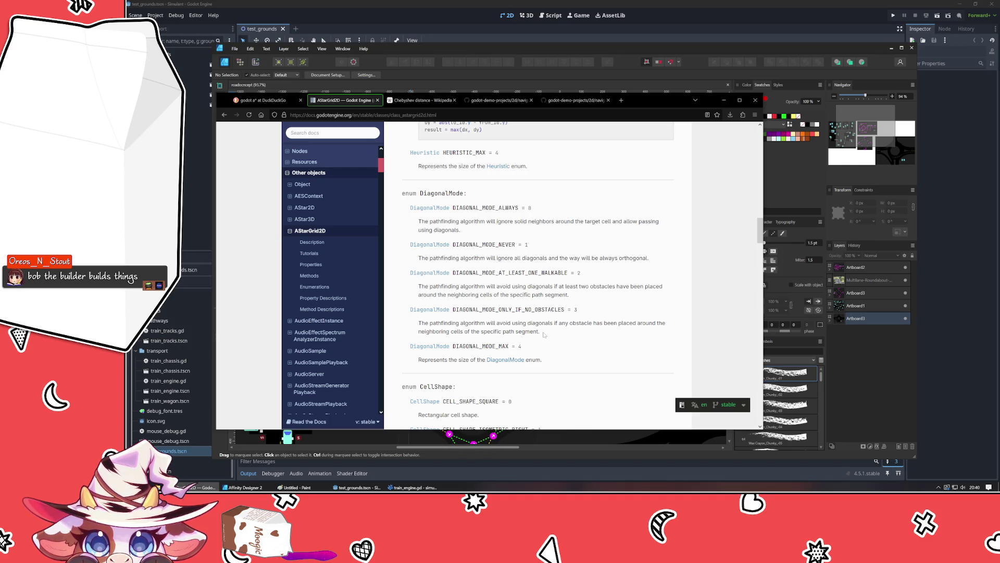
scroll(544, 333, down, 4)
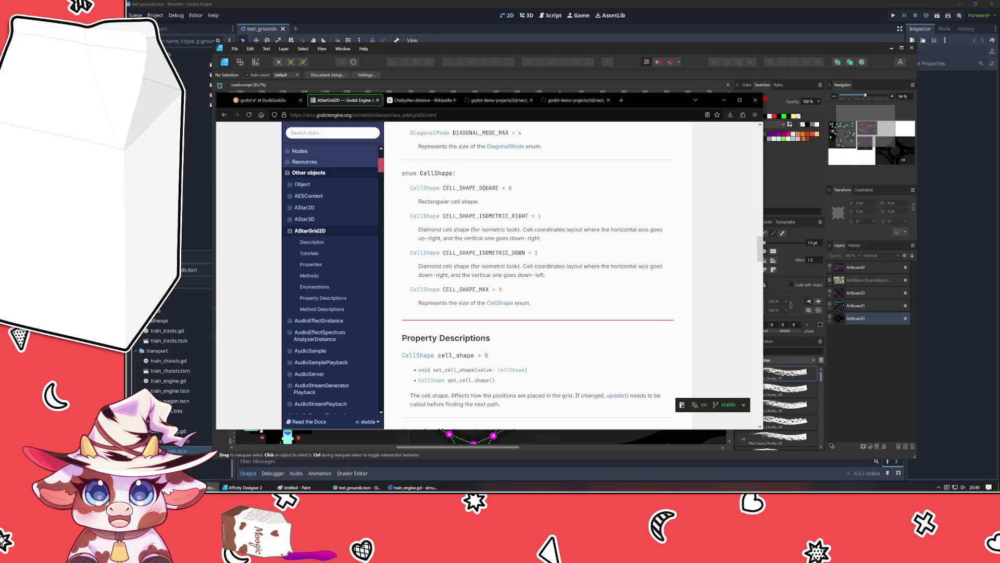
Step: Scroll through AStarGrid2D's property and method descriptions, then back up to the Heuristic enumeration
scroll(458, 235, down, 3)
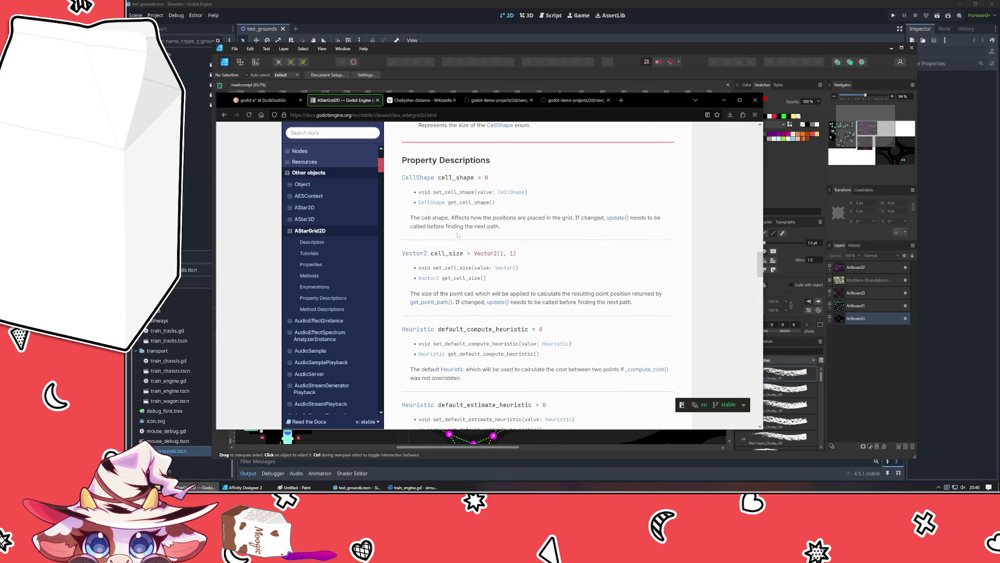
scroll(458, 234, down, 5)
scroll(452, 235, down, 8)
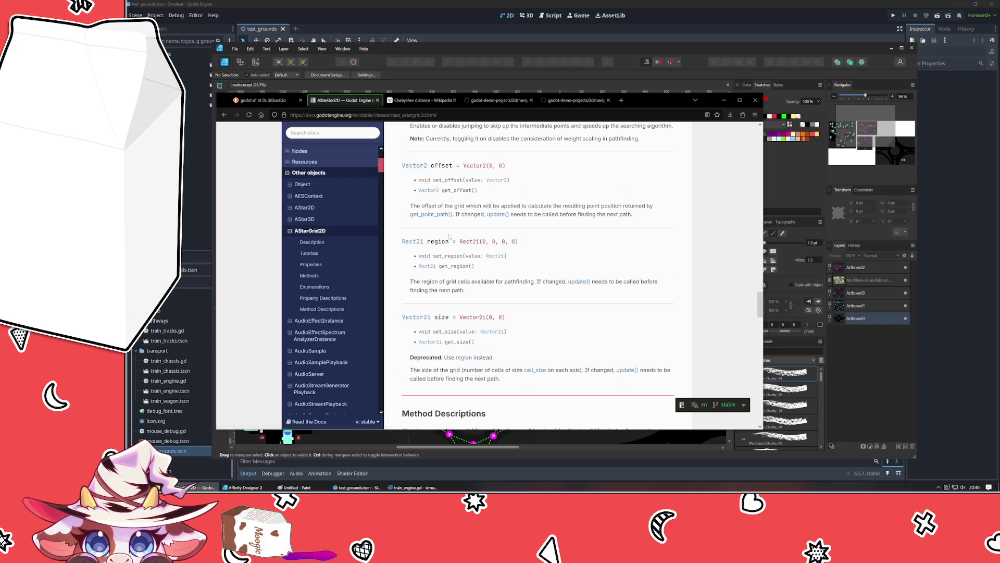
scroll(536, 240, up, 12)
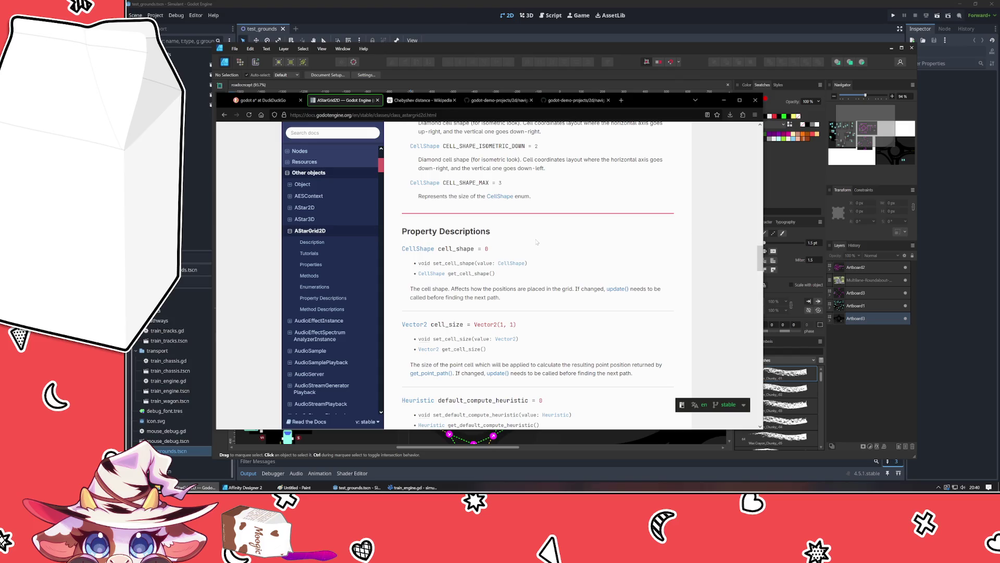
scroll(531, 241, down, 2)
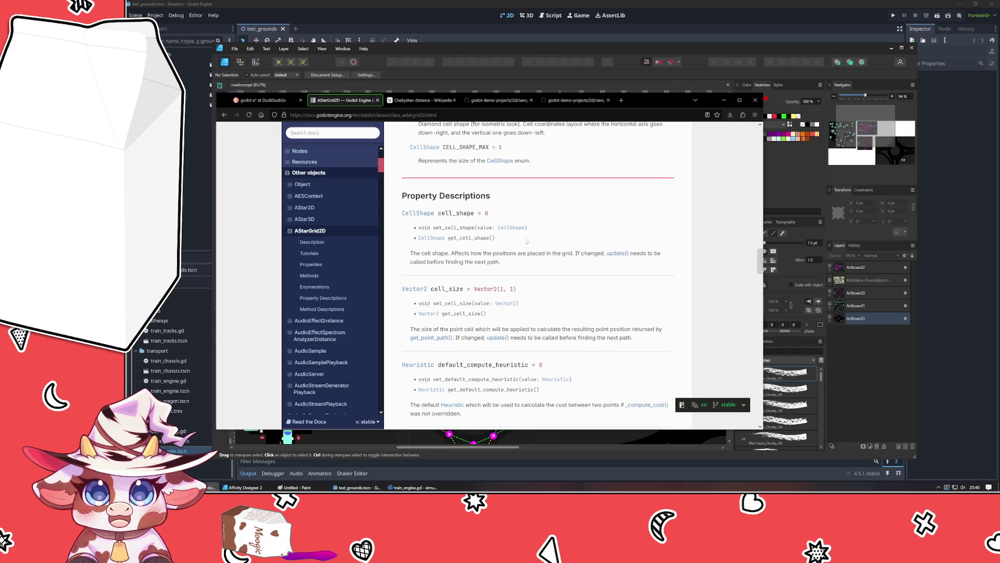
scroll(524, 241, up, 5)
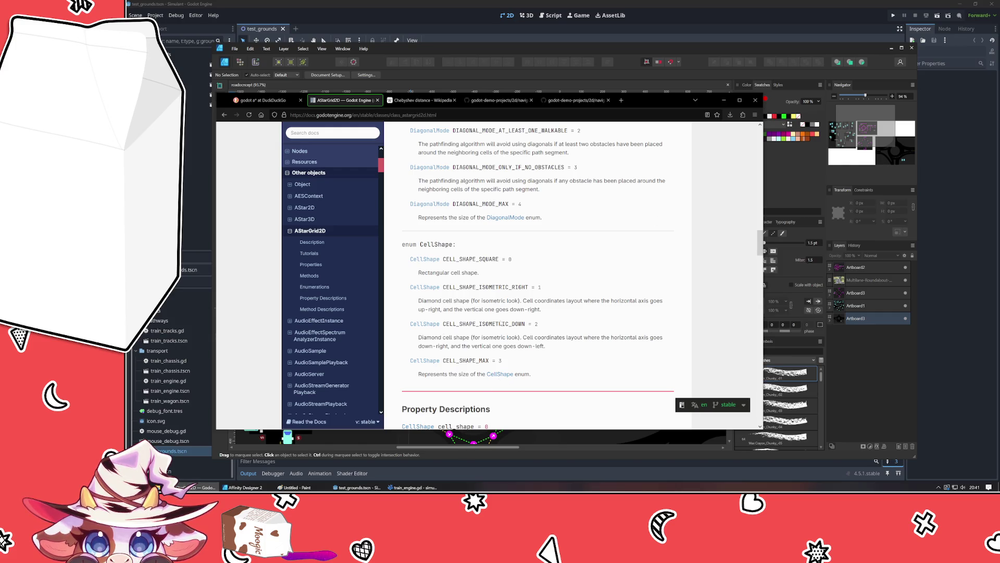
scroll(502, 323, up, 5)
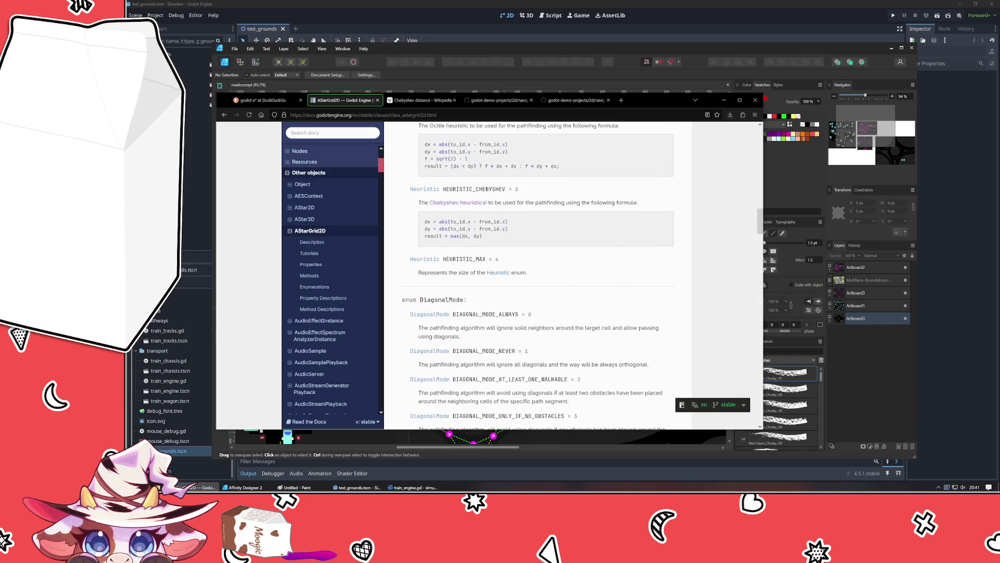
scroll(569, 279, up, 3)
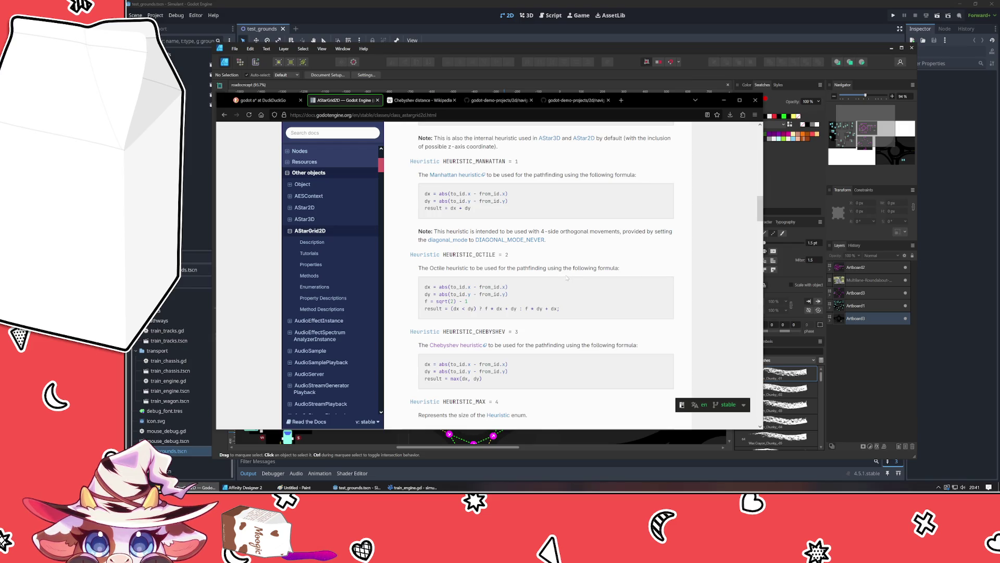
drag(418, 268, 507, 267)
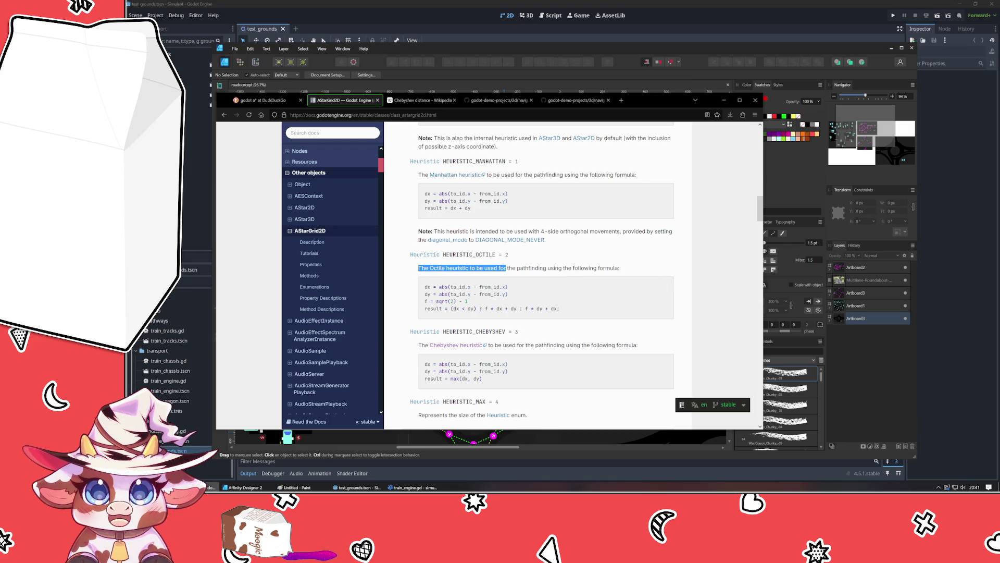
scroll(506, 268, up, 2)
Step: Open the Manhattan heuristic's Taxicab geometry article, read it, then bring up the Paint track sketch
middle_click(456, 247)
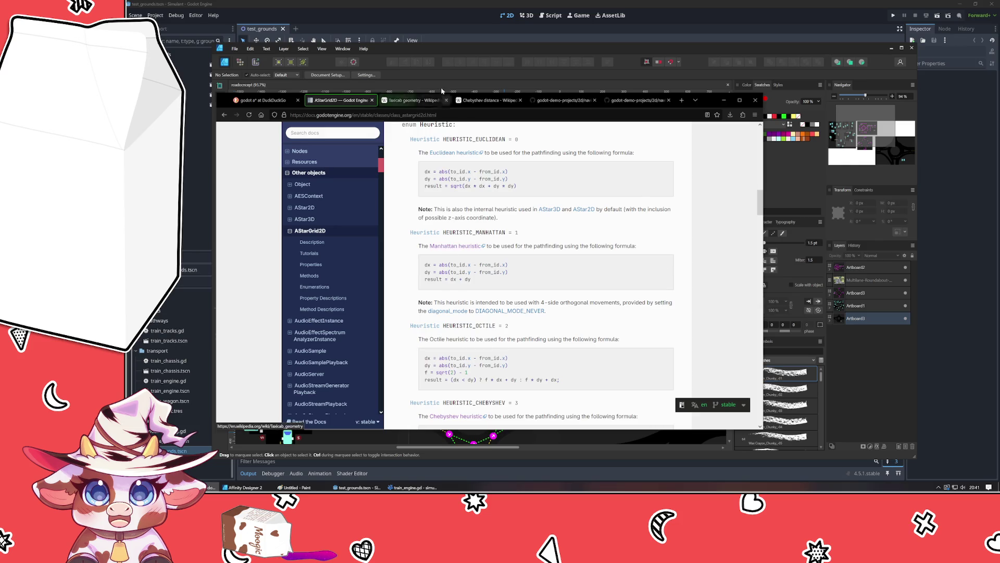
click(428, 103)
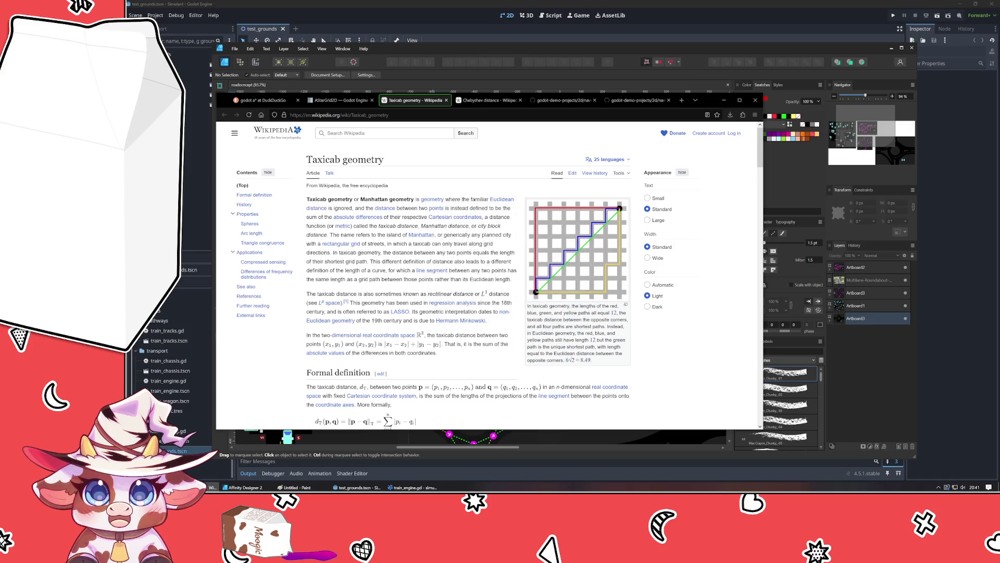
click(295, 487)
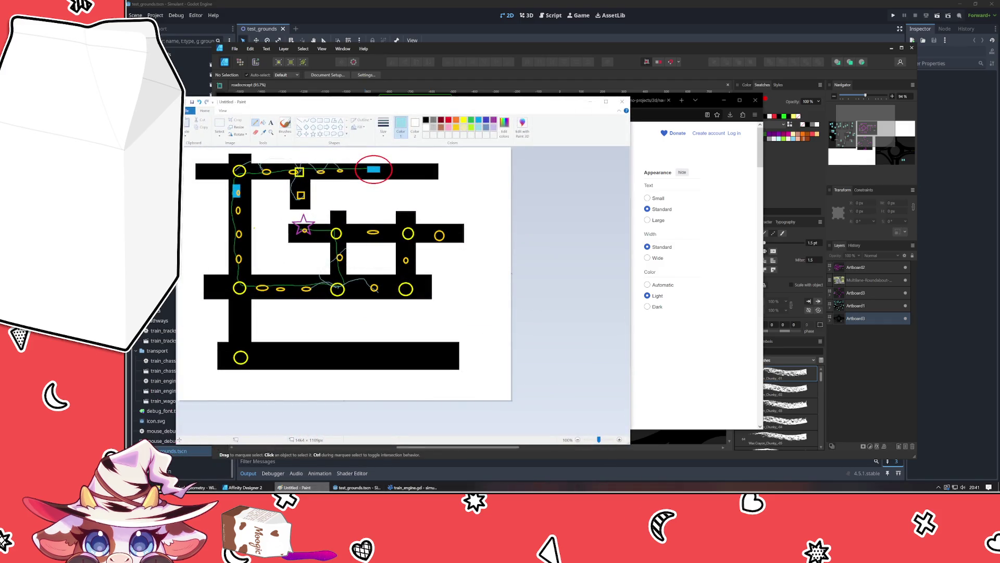
Step: Alt+Tab from the Paint sketch back toward the Taxicab geometry article
key(alt+Tab)
key(alt+Tab)
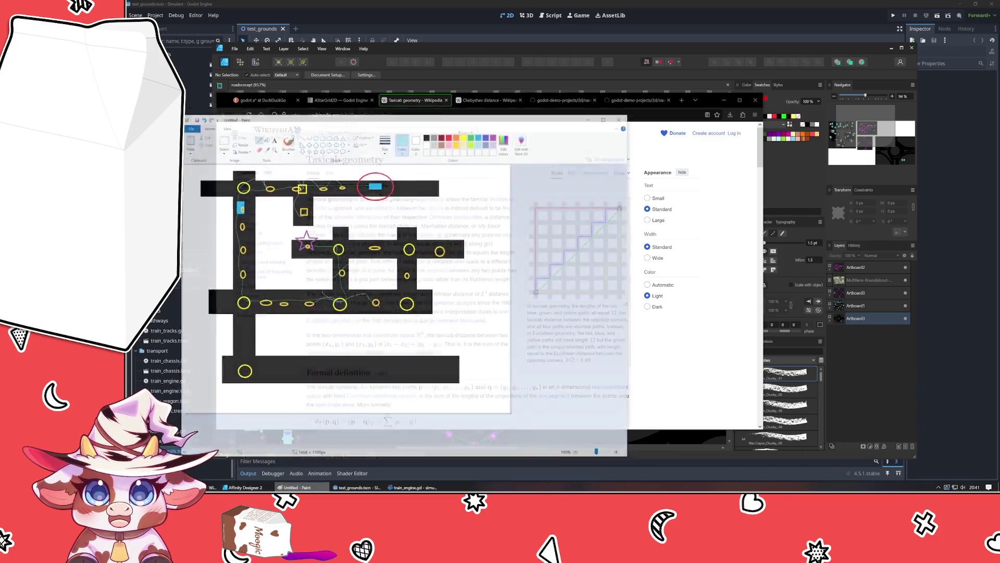
key(alt+Tab)
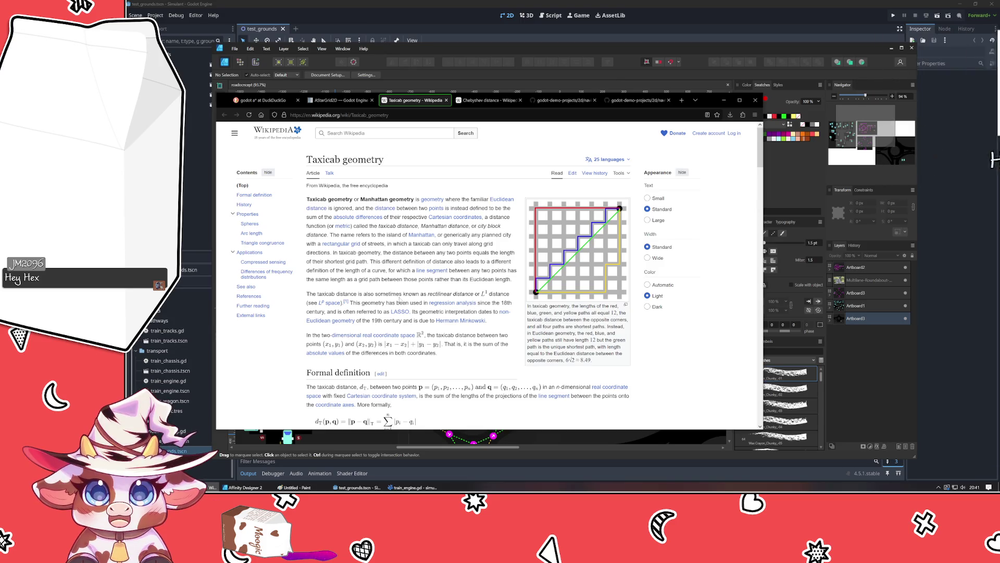
Step: Read through the rest of the Taxicab geometry article, then go back to the AStarGrid2D docs tab
scroll(384, 303, down, 5)
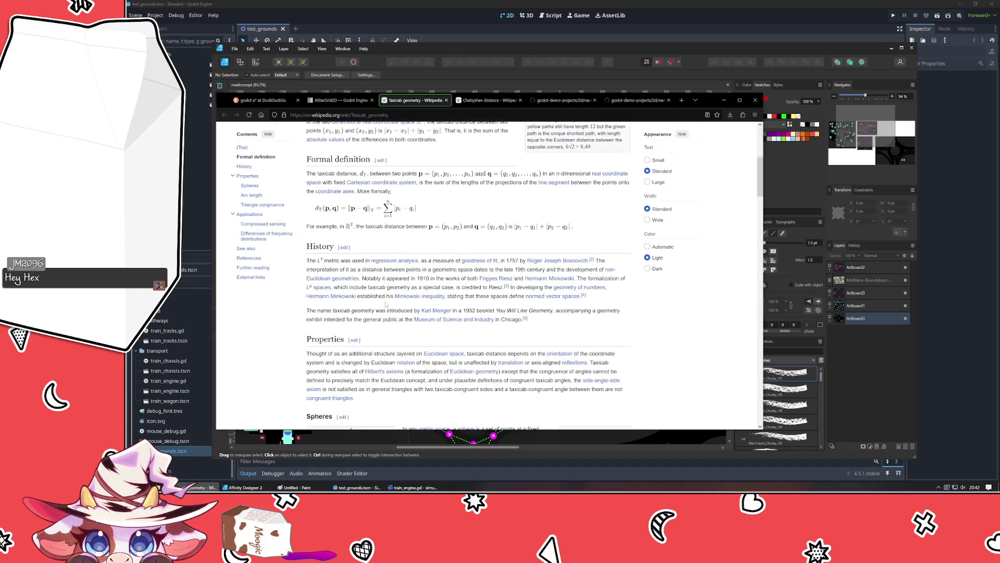
scroll(385, 303, down, 3)
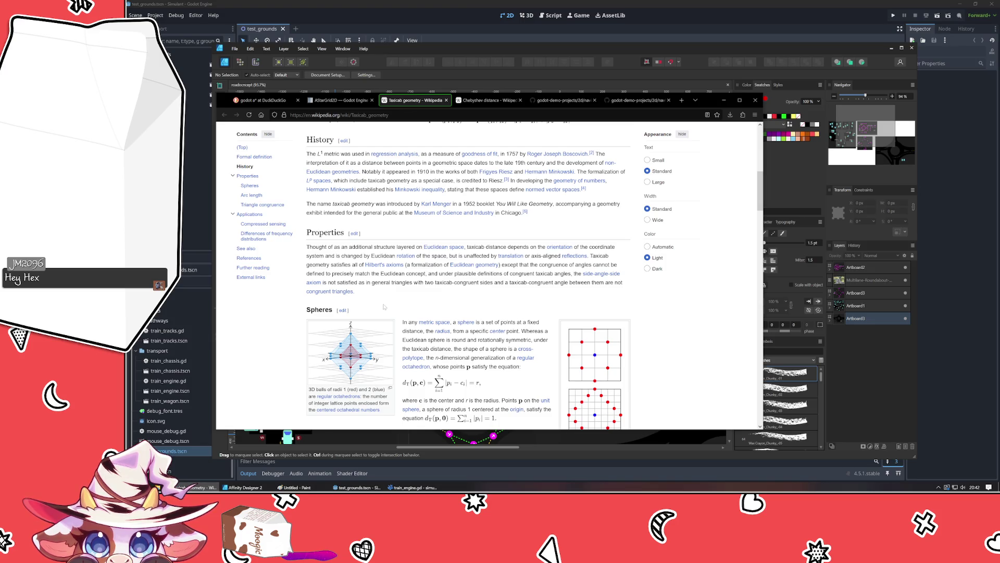
scroll(384, 307, down, 5)
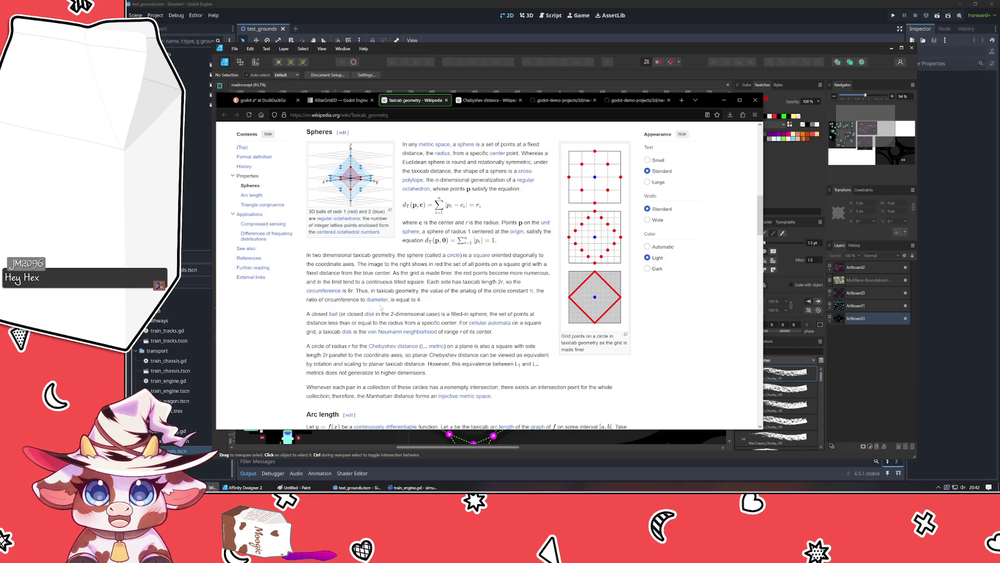
scroll(381, 306, down, 7)
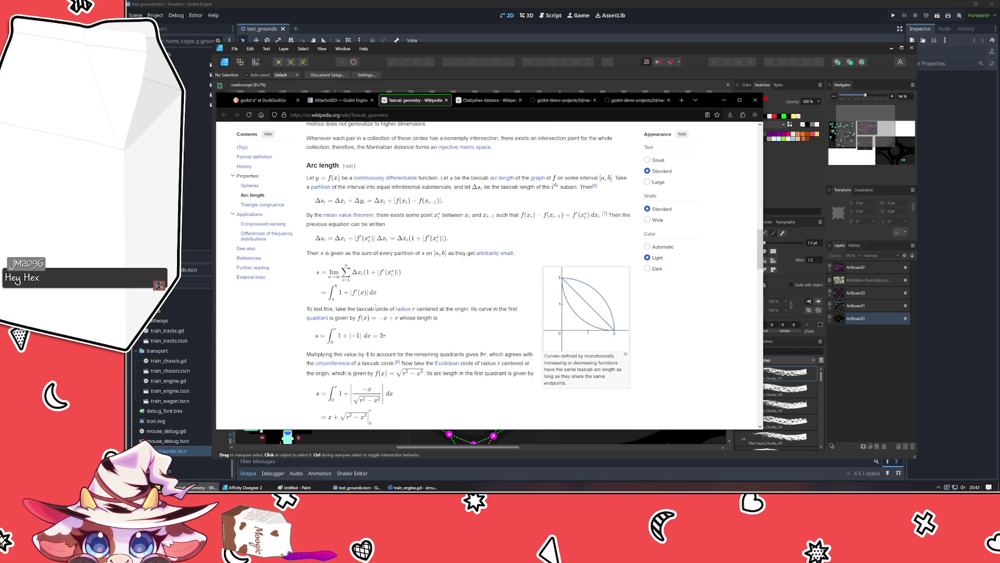
scroll(376, 307, down, 8)
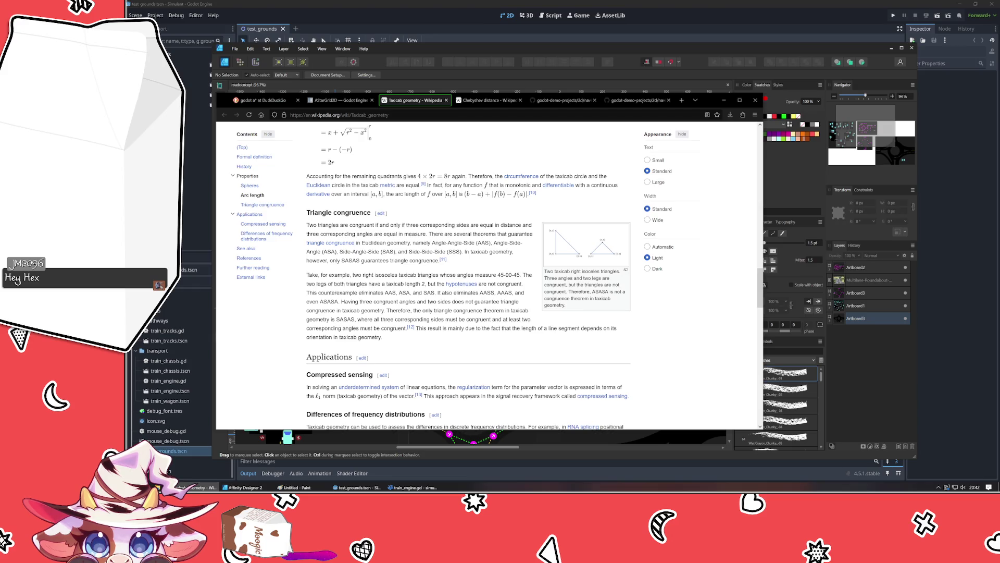
scroll(374, 307, down, 8)
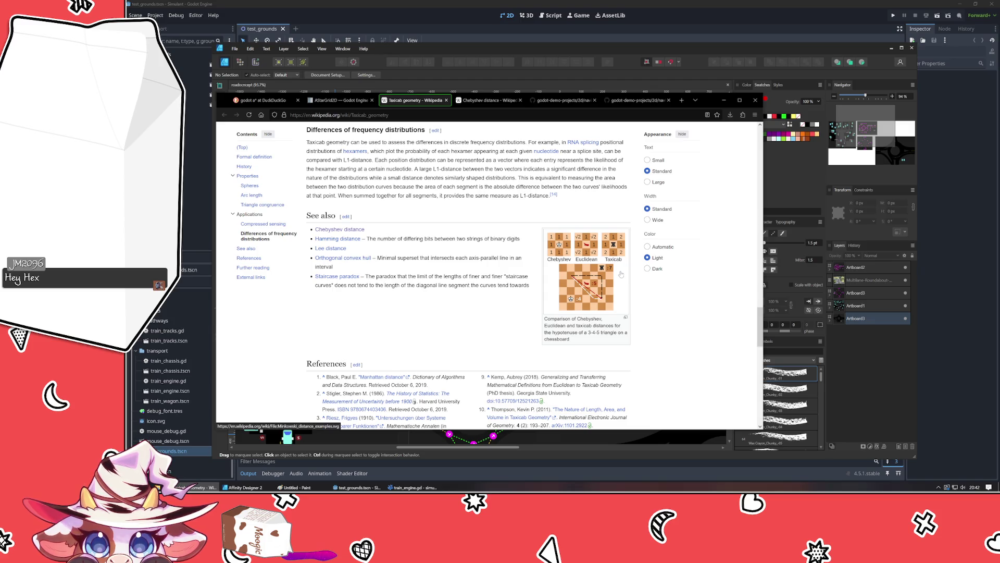
scroll(621, 274, up, 10)
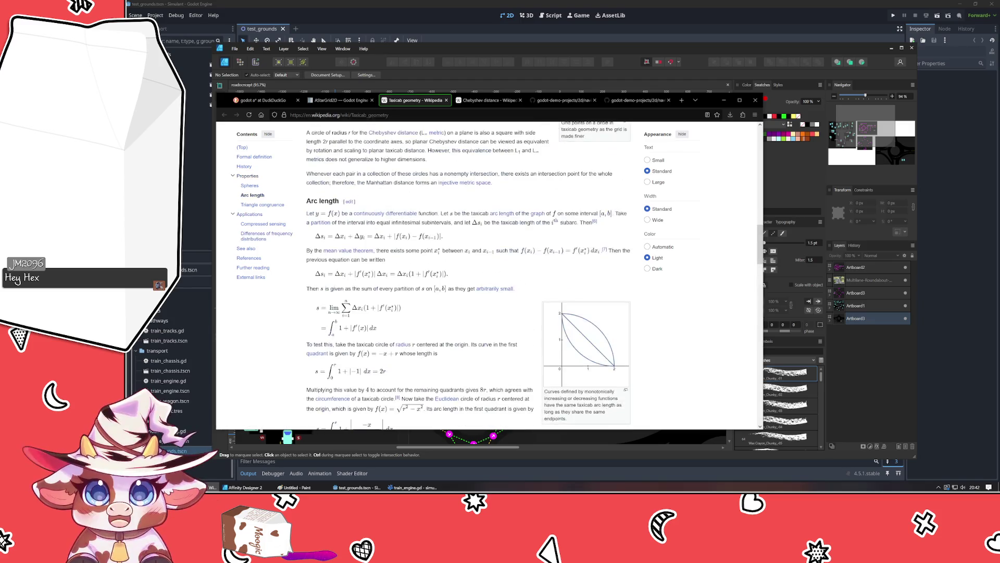
click(339, 100)
Step: Open the AStar2D class reference and read down to the add_point description and its GDScript example
scroll(421, 267, up, 15)
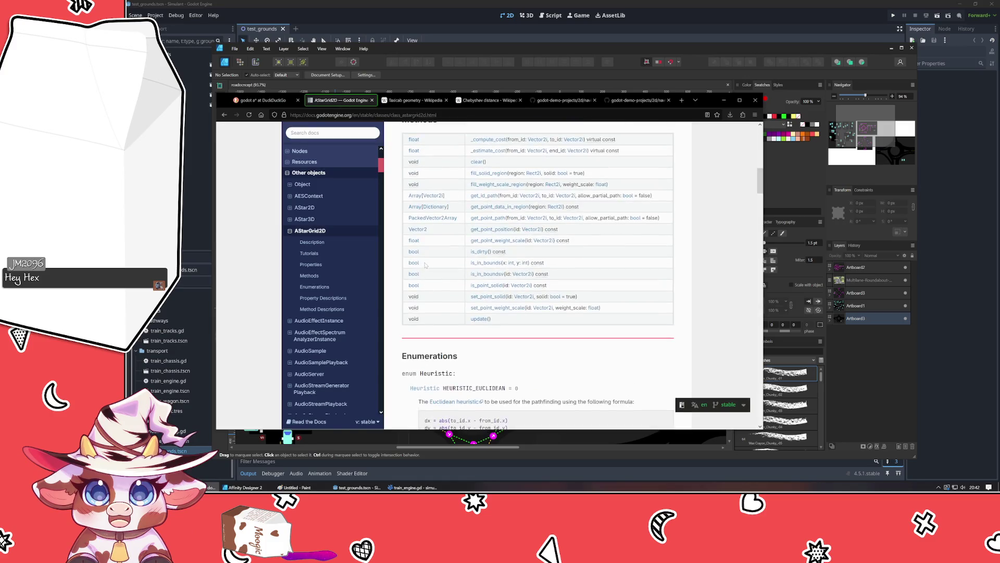
click(304, 236)
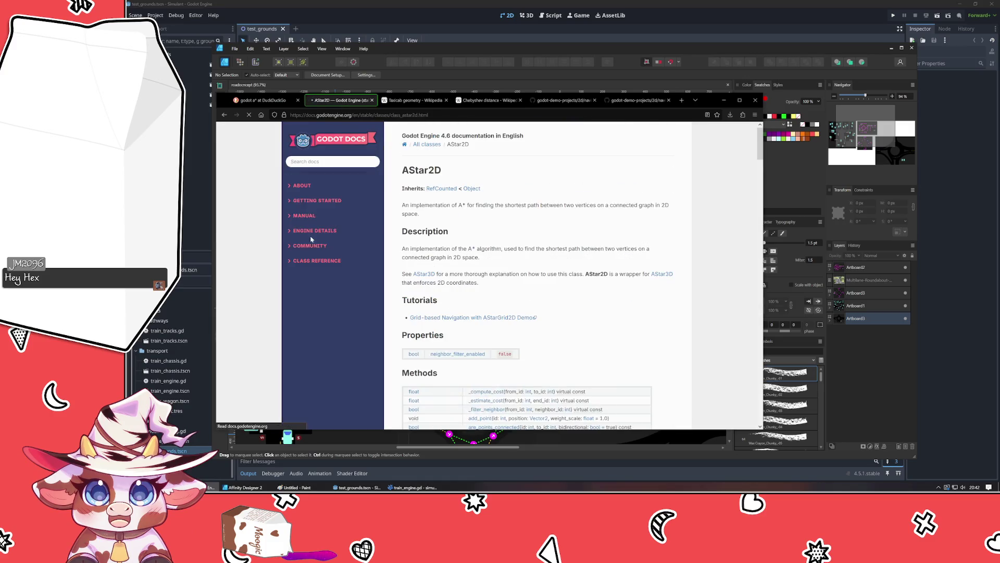
scroll(568, 337, down, 6)
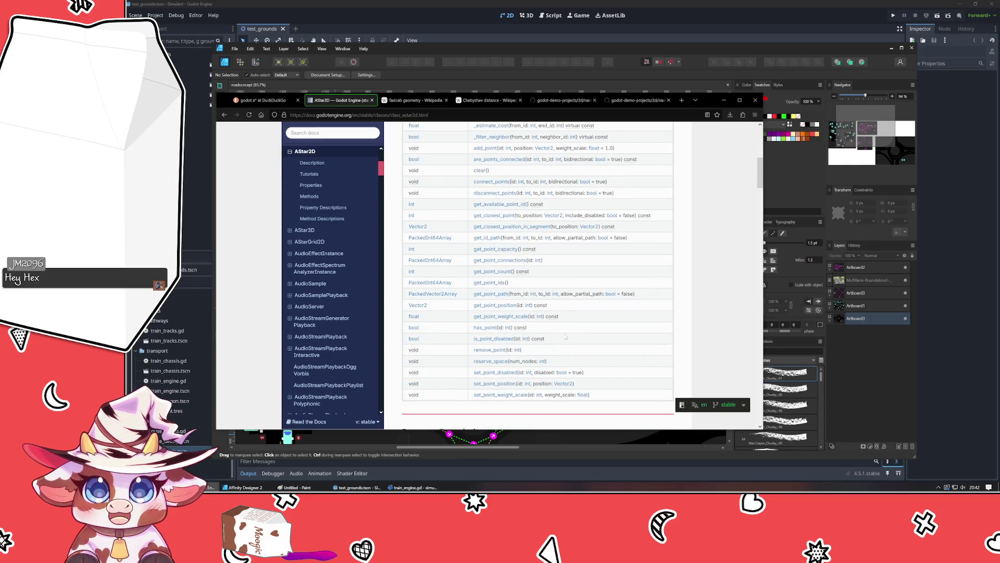
scroll(568, 337, down, 5)
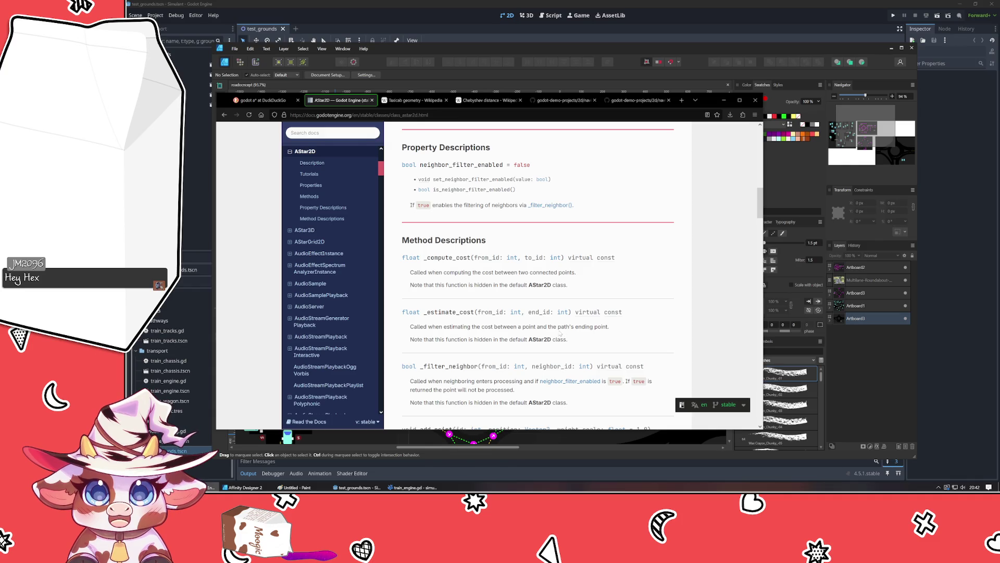
scroll(560, 332, down, 3)
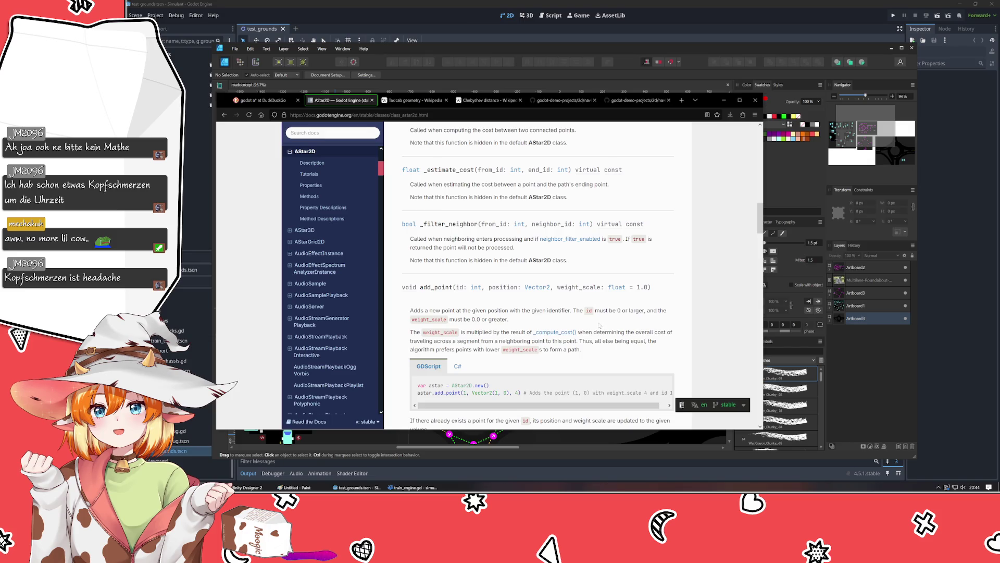
scroll(599, 325, down, 2)
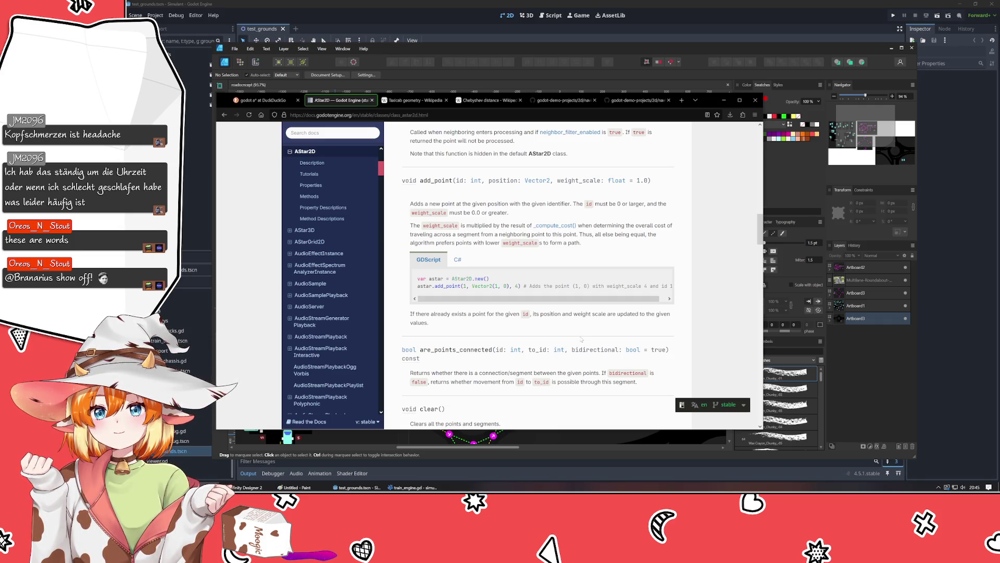
scroll(581, 339, down, 2)
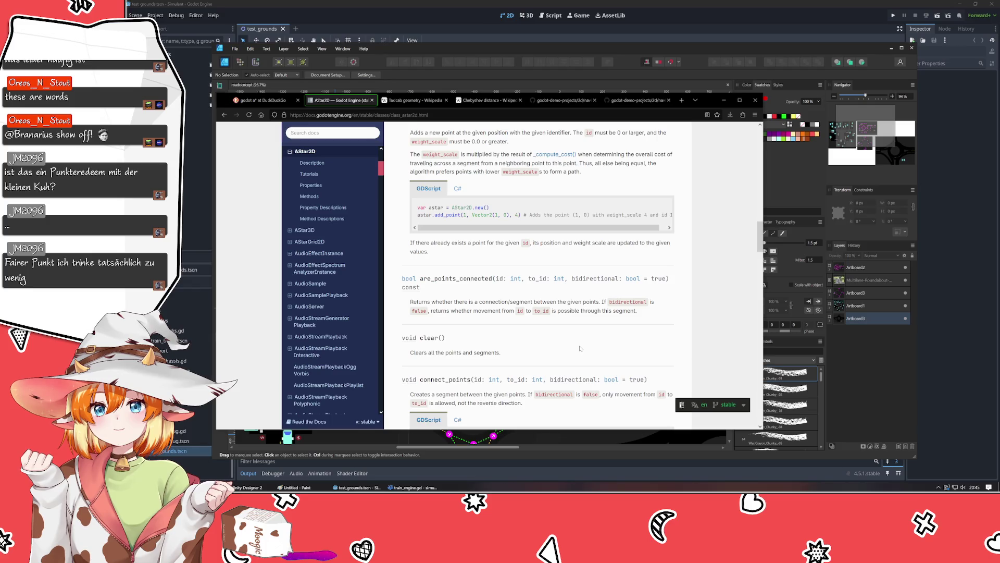
scroll(580, 348, down, 3)
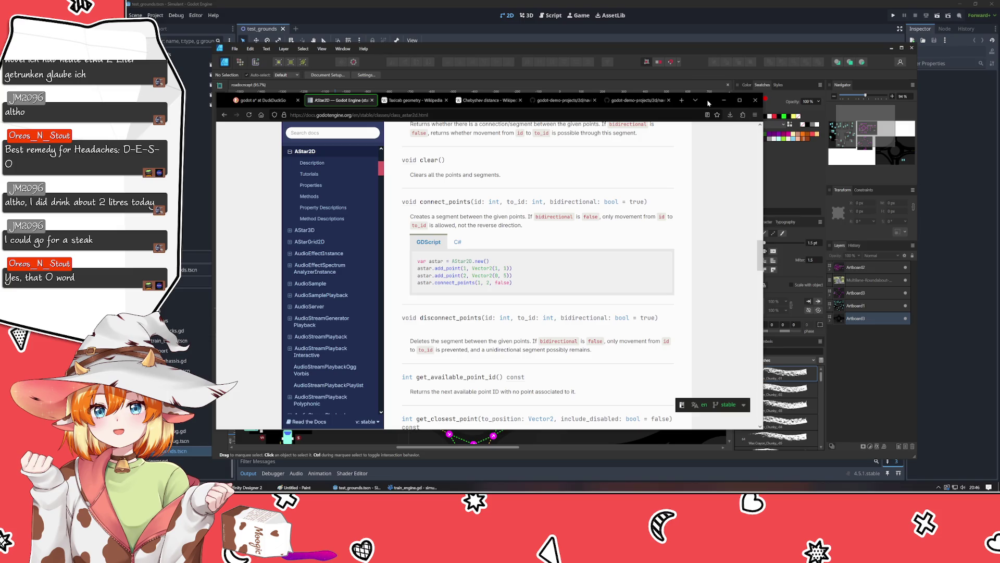
Step: Move the Firefox docs window further left and scroll to the full get_closest_point entry
mouse_move(709, 103)
mouse_down()
mouse_move(664, 140)
mouse_move(669, 122)
mouse_up()
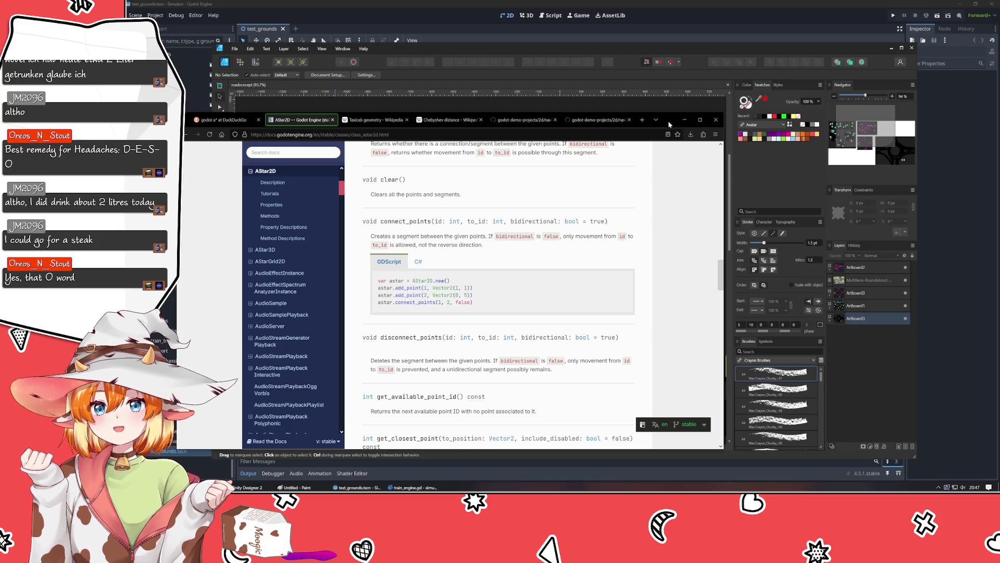
drag(669, 124, 678, 102)
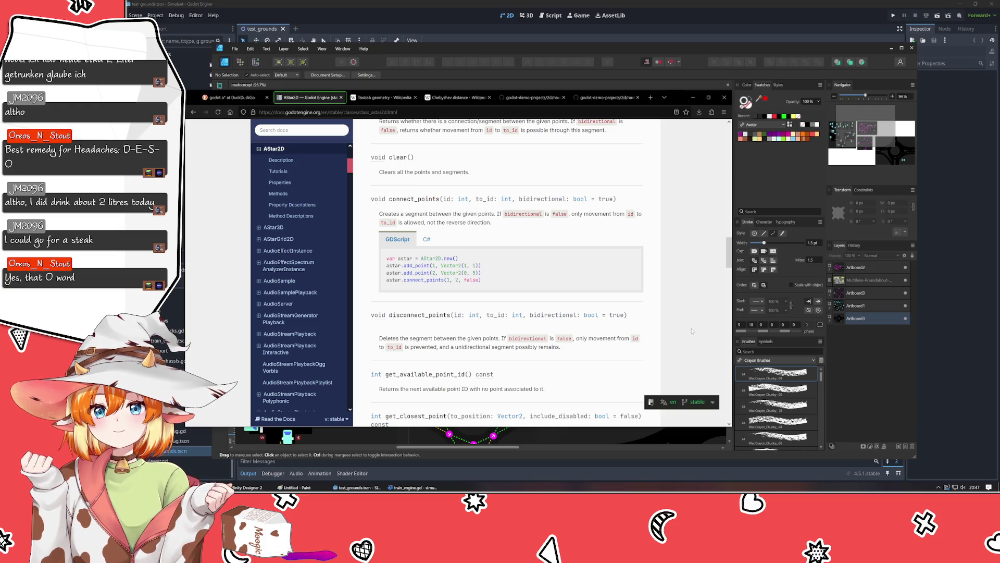
scroll(692, 332, down, 3)
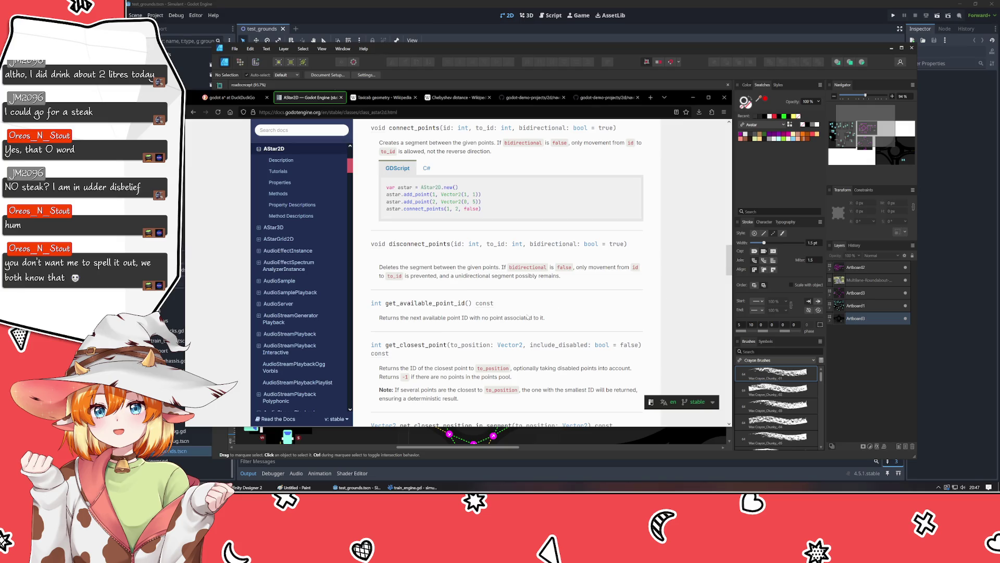
Step: Highlight the get_available_point_id sentence, then read down to get_id_path and its GDScript example
drag(547, 318, 365, 324)
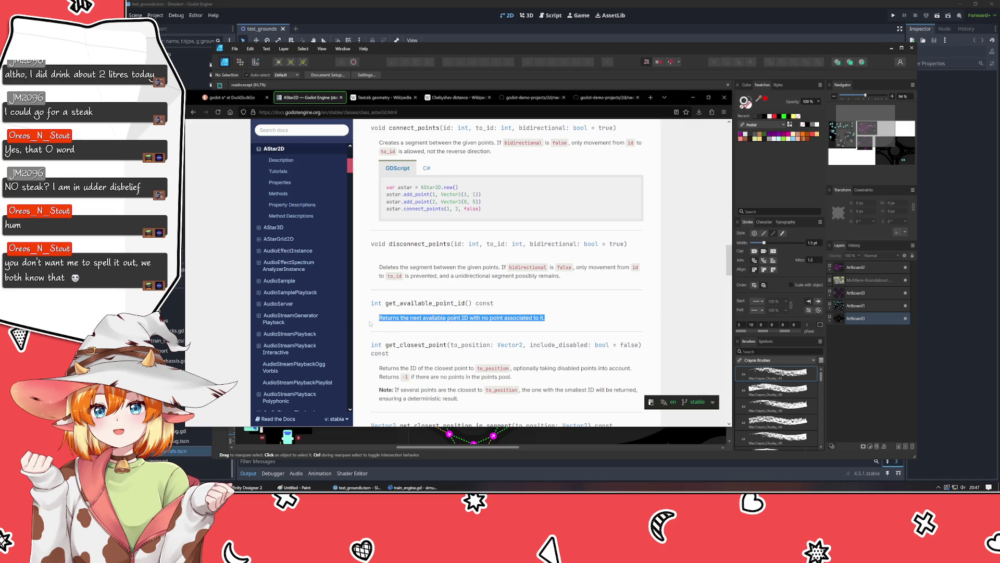
click(598, 321)
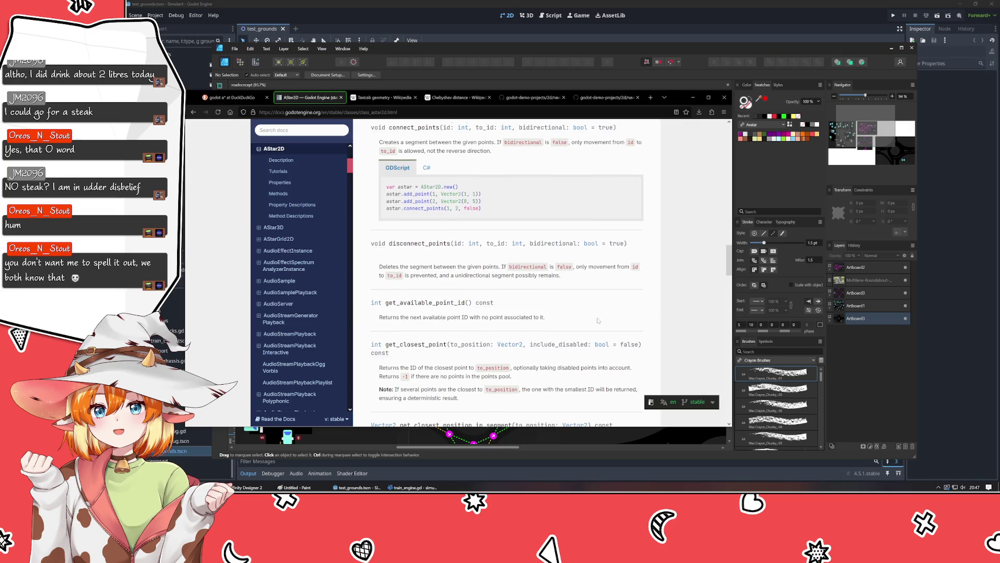
scroll(598, 320, down, 2)
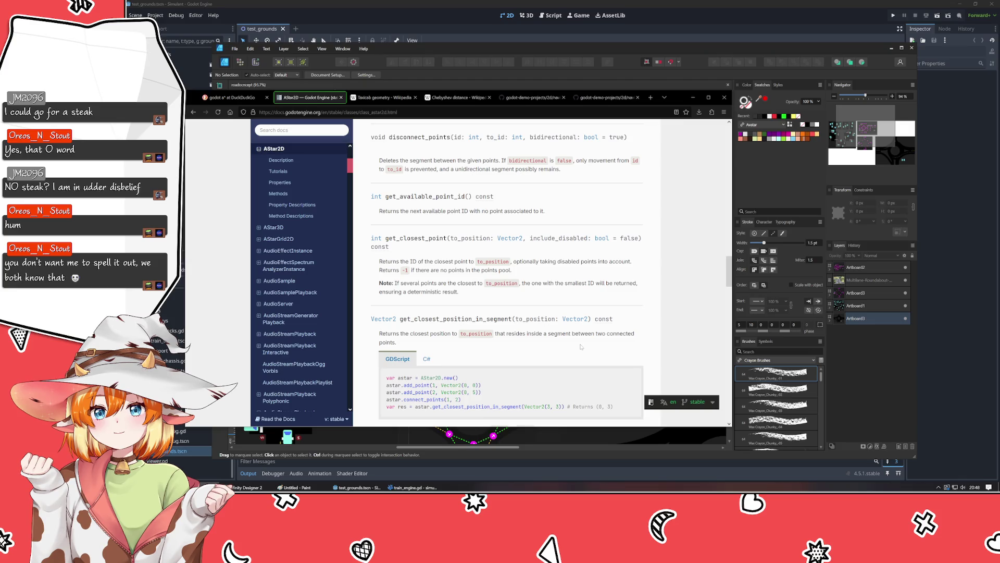
scroll(435, 298, down, 1)
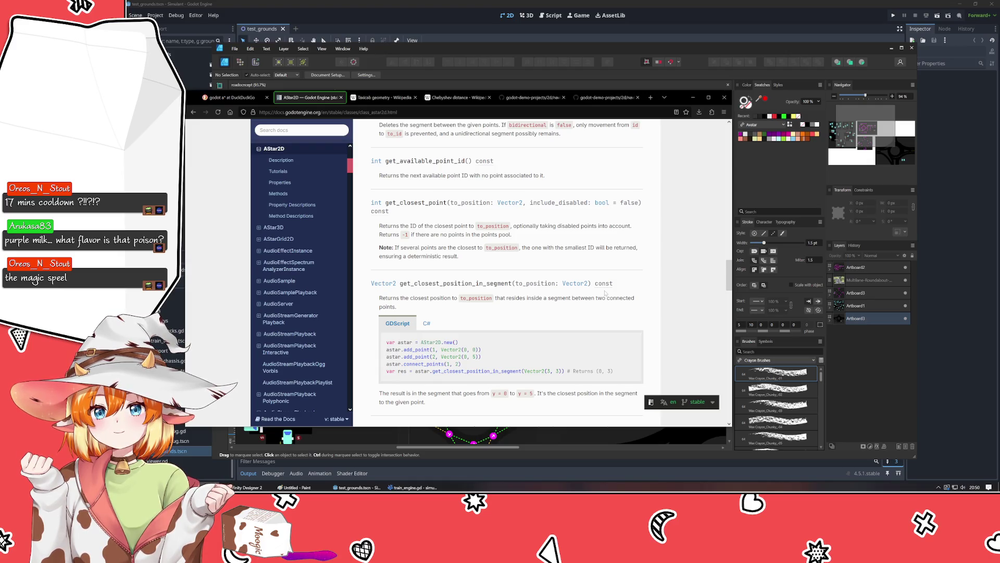
scroll(660, 356, down, 1)
scroll(660, 356, up, 1)
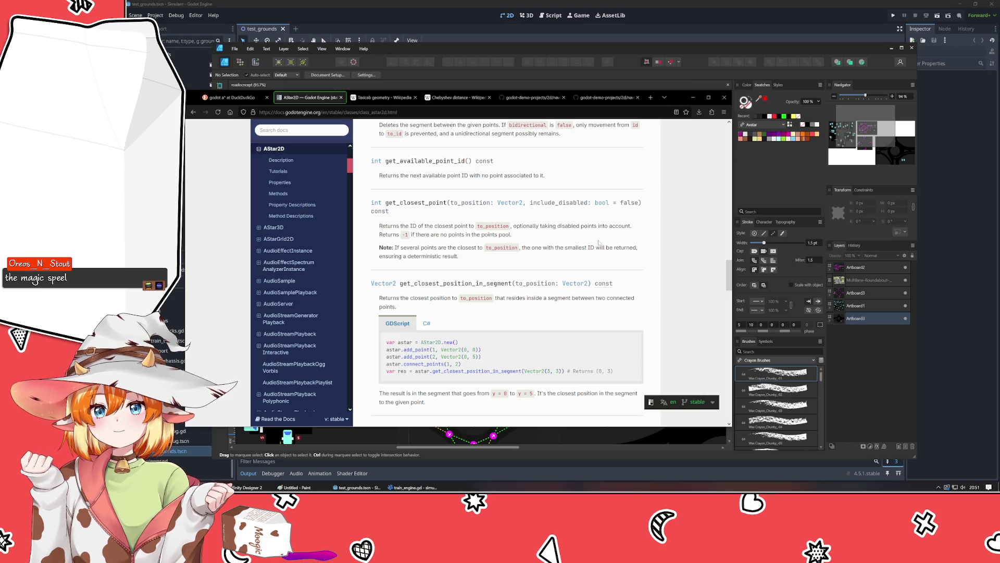
scroll(598, 244, down, 5)
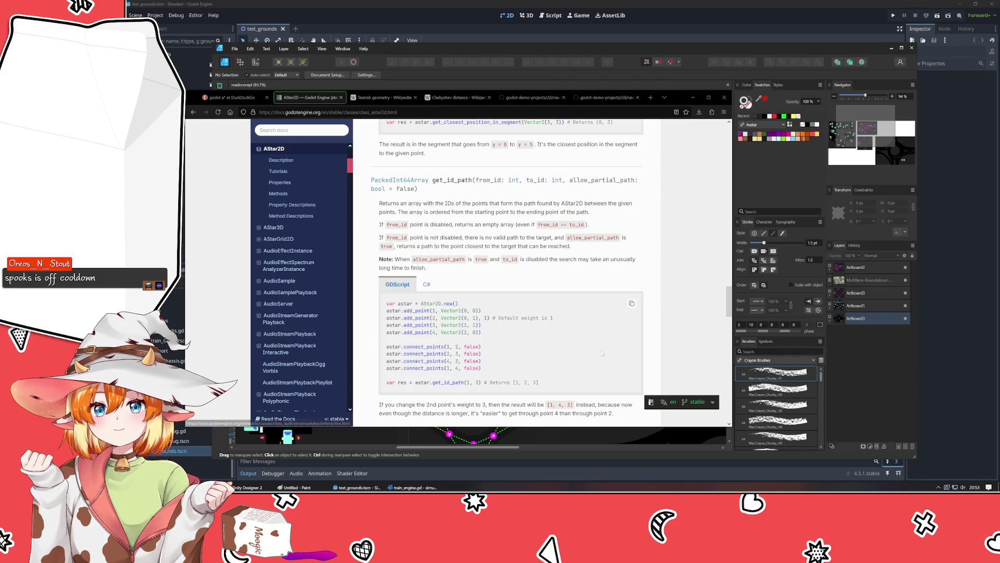
scroll(612, 351, down, 3)
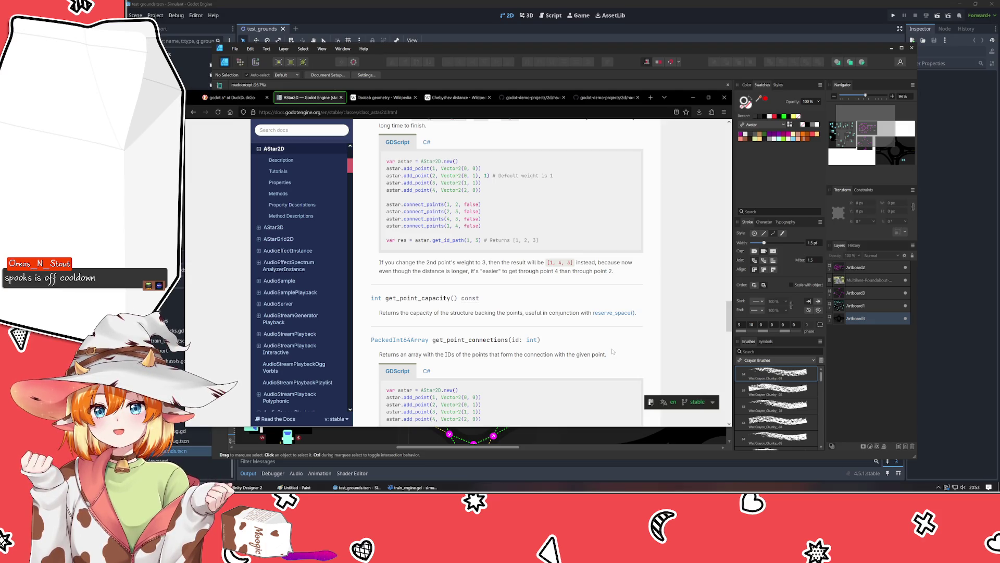
scroll(613, 350, down, 3)
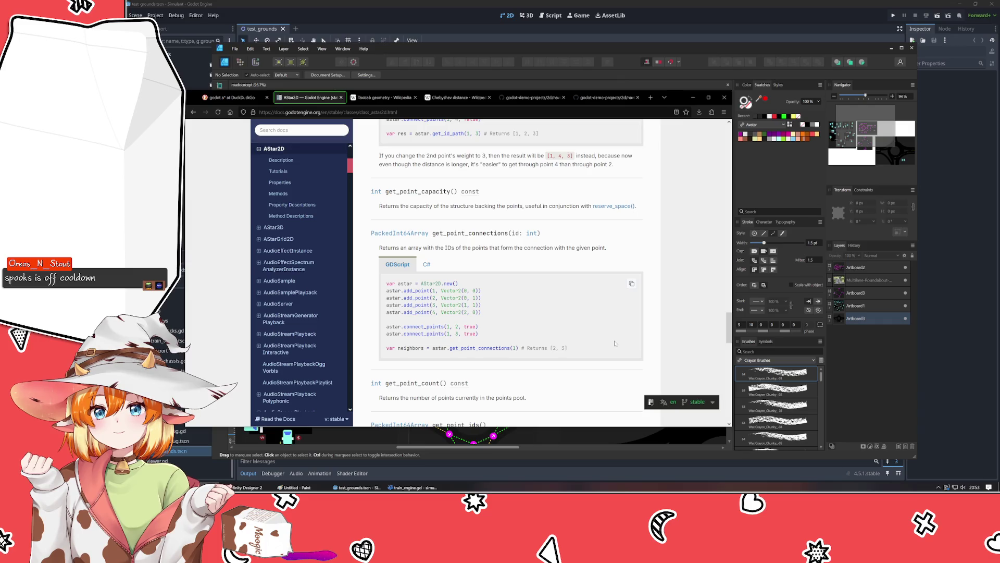
scroll(607, 320, down, 3)
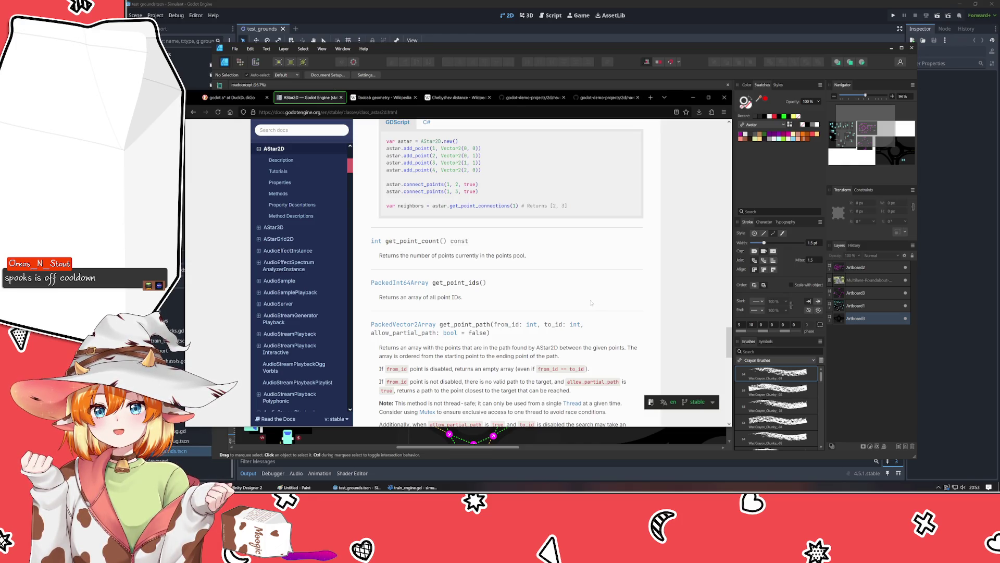
scroll(592, 303, down, 2)
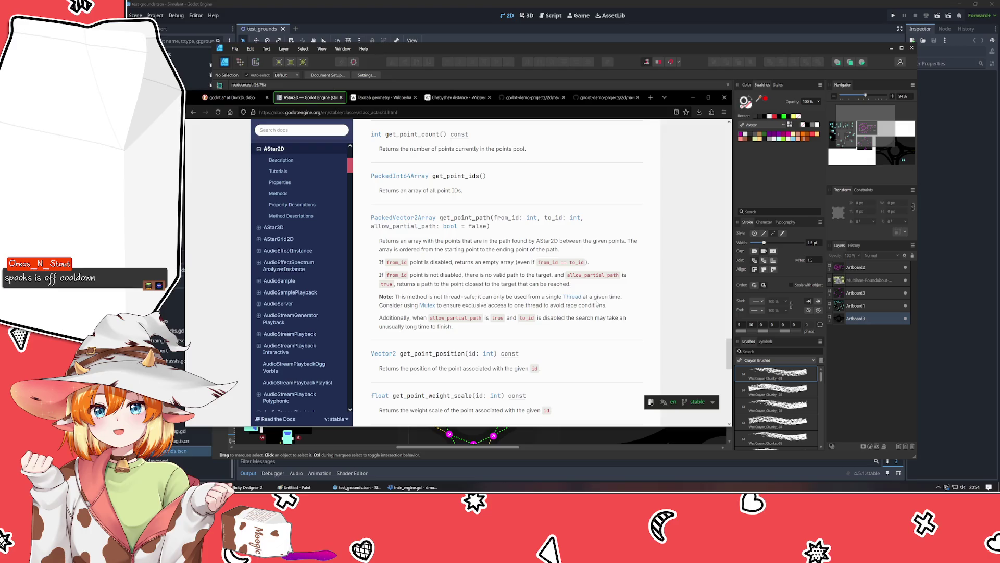
scroll(597, 304, up, 10)
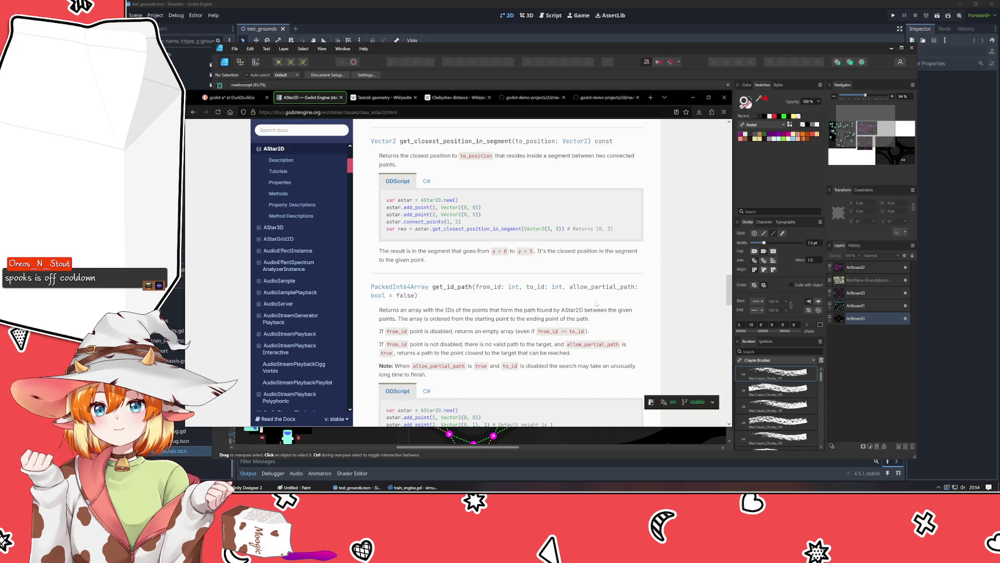
Step: Scroll past get_id_path's [1, 2, 3] example and weight note to get_point_capacity
scroll(597, 304, down, 5)
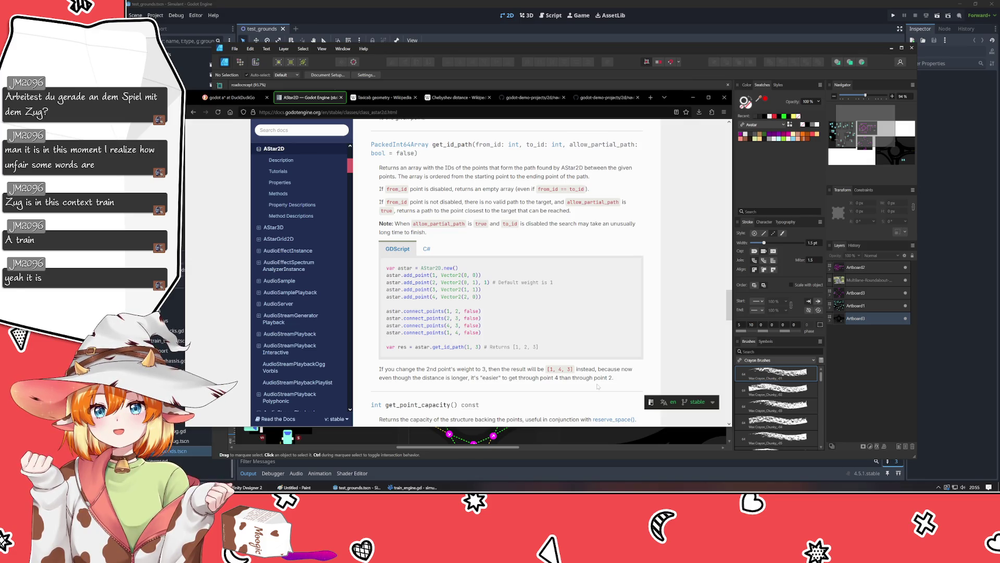
Step: Bring the Godot editor showing the test_grounds train scene in front of the browser
click(467, 3)
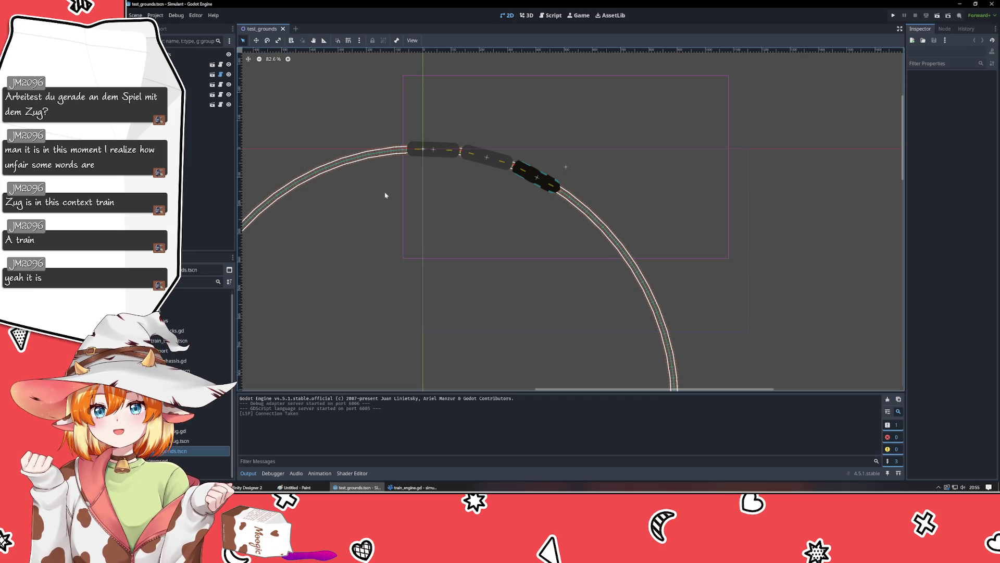
Step: Look over the roadsconcept artboards in Affinity Designer 2, then switch to the Paint track sketch
click(250, 487)
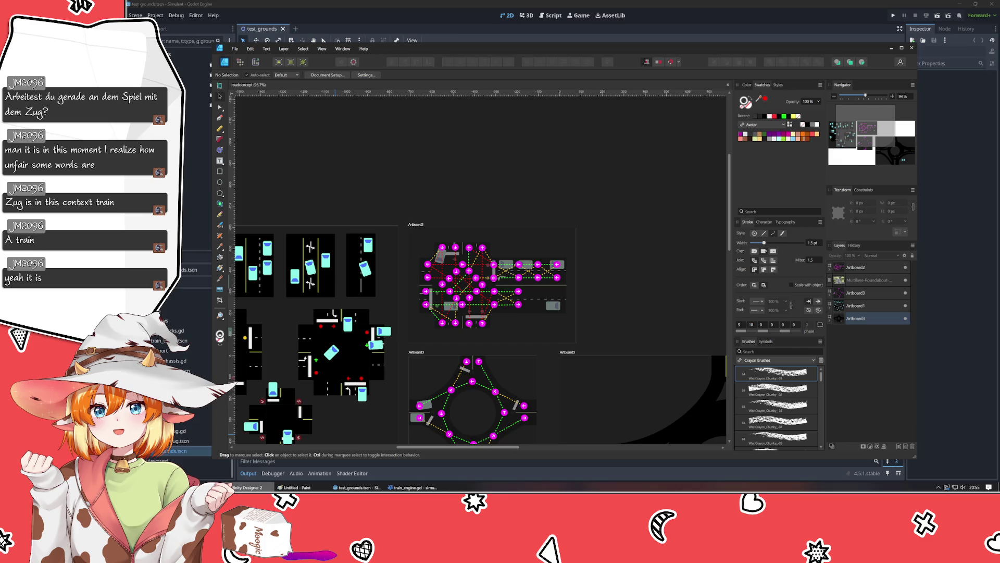
scroll(454, 194, down, 2)
scroll(454, 194, left, 3)
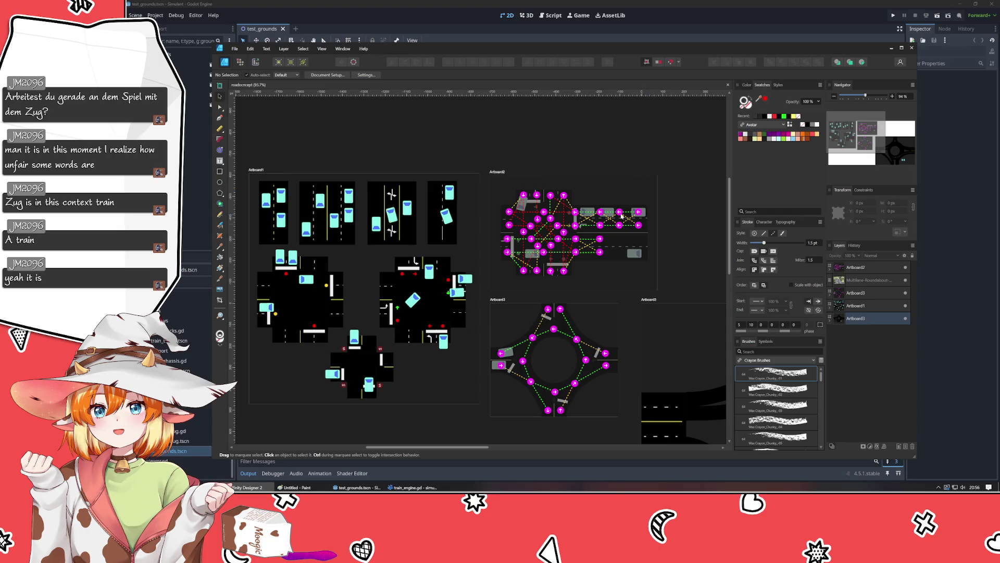
click(295, 487)
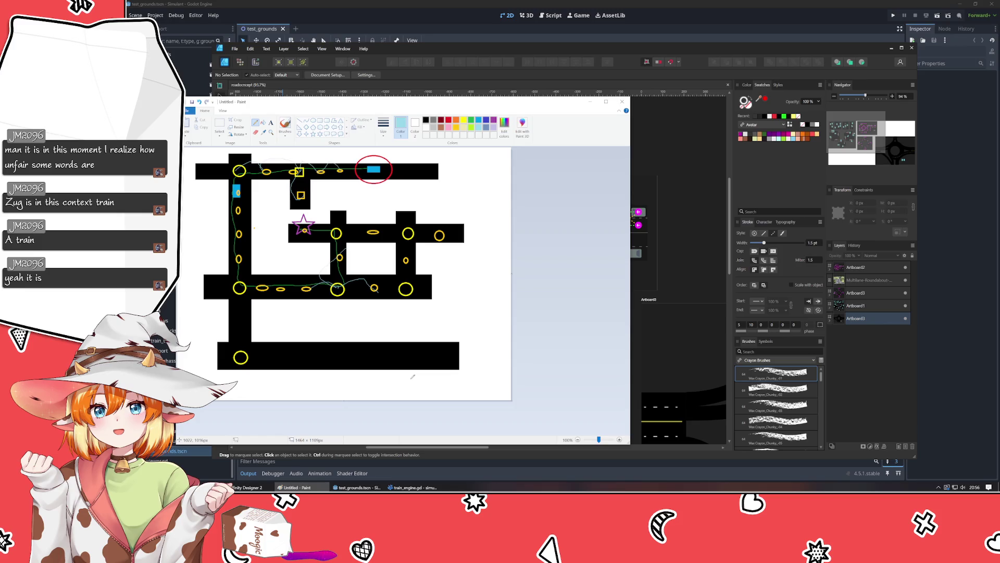
Step: Scribble a freehand route on the Paint road map, undo it, and return to the AStar2D docs
mouse_move(400, 378)
mouse_down()
mouse_move(334, 339)
mouse_move(421, 359)
mouse_move(344, 396)
mouse_up()
key(ctrl+z)
key(alt+Tab)
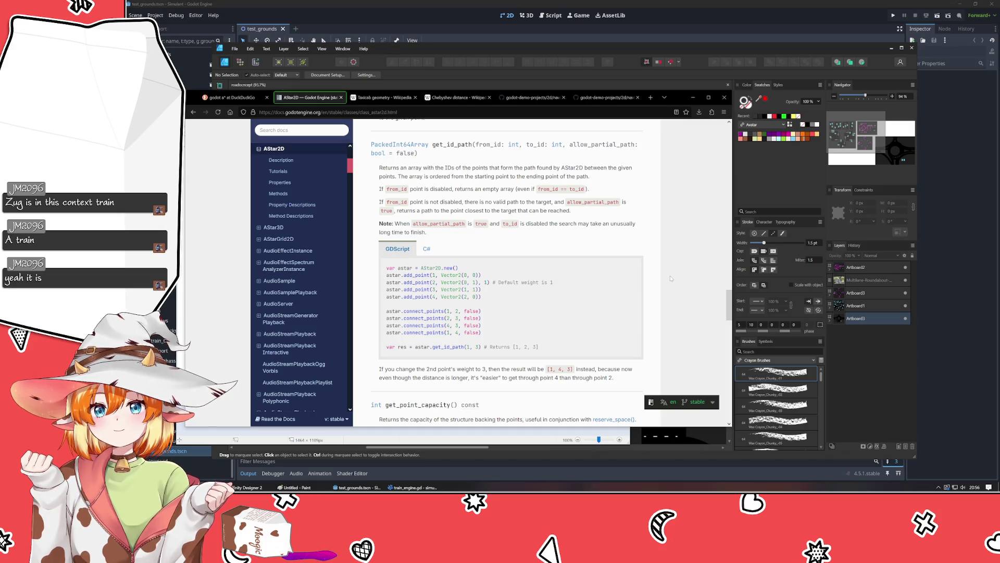
Step: Scroll past get_point_capacity to get_point_connections and its example returning [2, 3]
scroll(671, 278, down, 3)
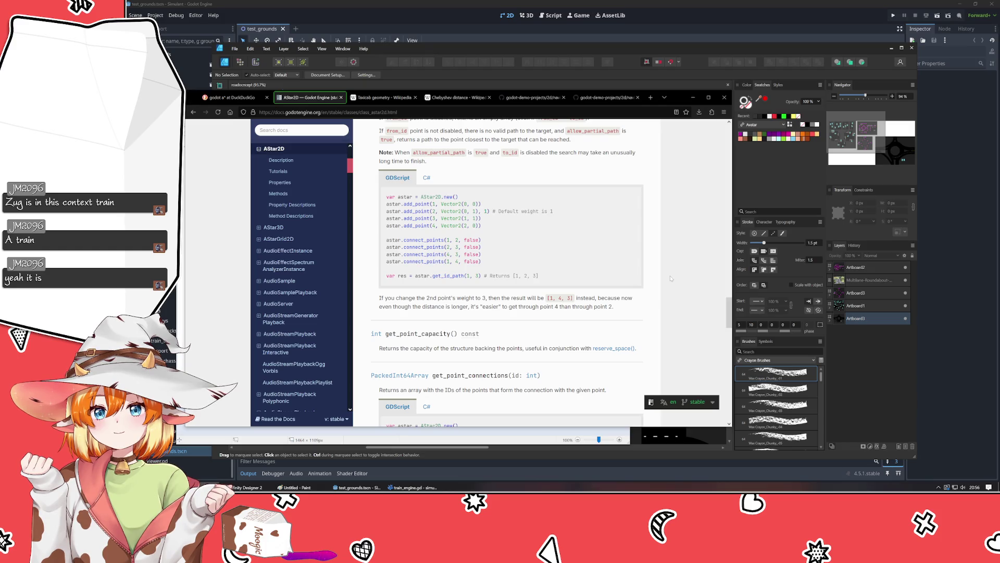
scroll(671, 278, down, 3)
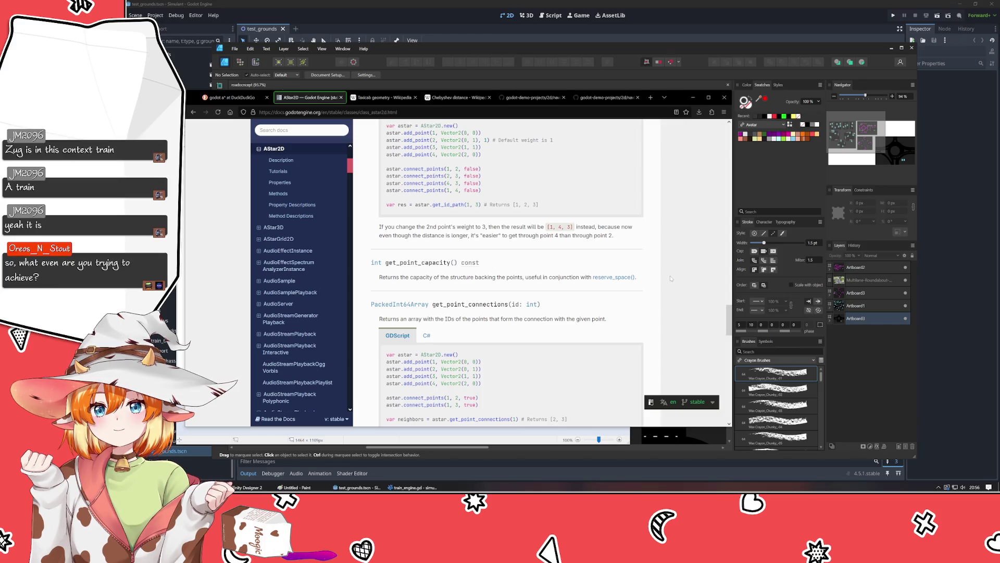
scroll(671, 278, down, 3)
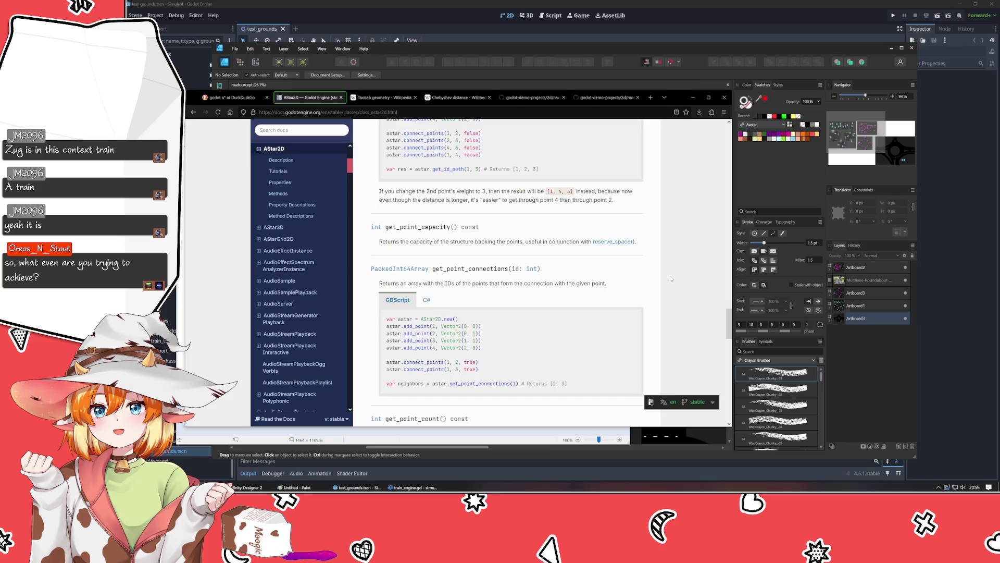
Step: Glance at the roadsconcept artboards in Affinity Designer 2 again, then bring up the Paint track sketch
click(624, 56)
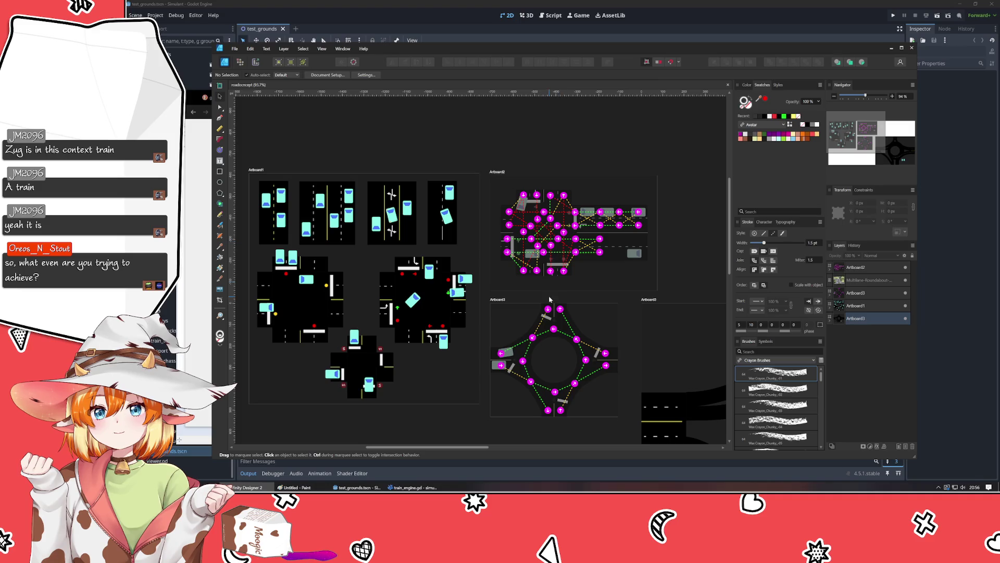
scroll(487, 241, down, 2)
scroll(487, 241, up, 3)
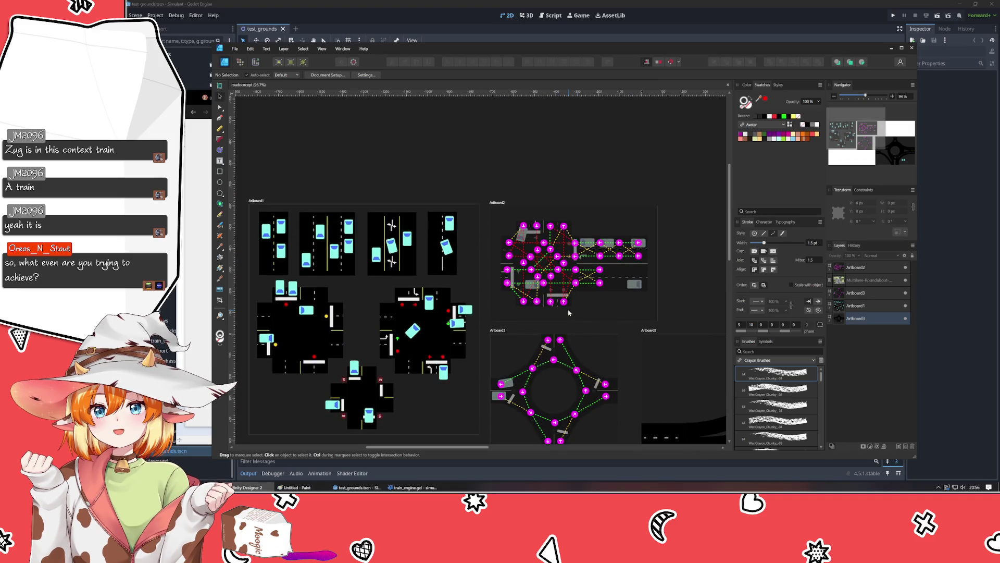
click(320, 486)
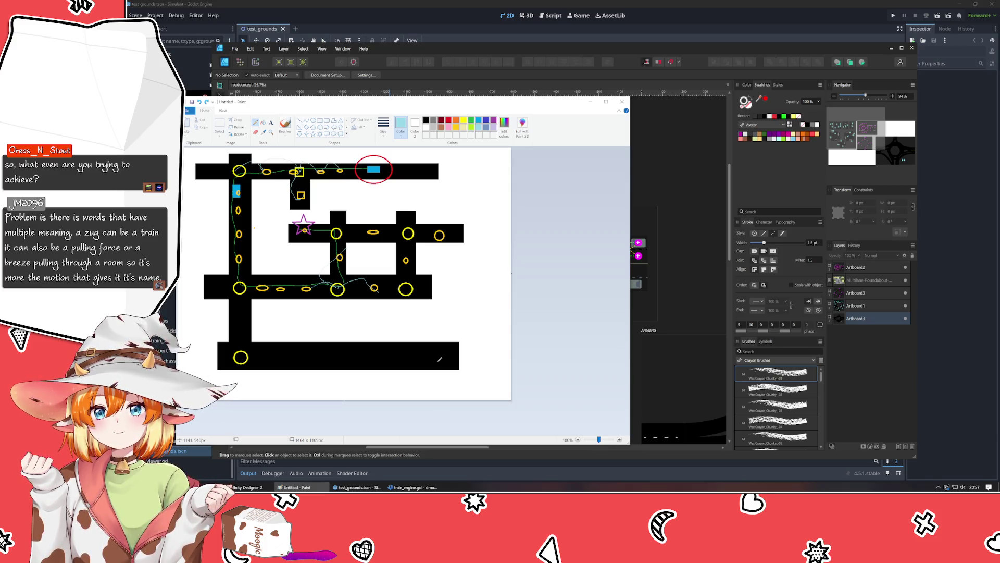
Step: Nudge the Paint window, test-scribble on the road bar and undo it, then return to the AStar2D docs
drag(311, 104, 304, 123)
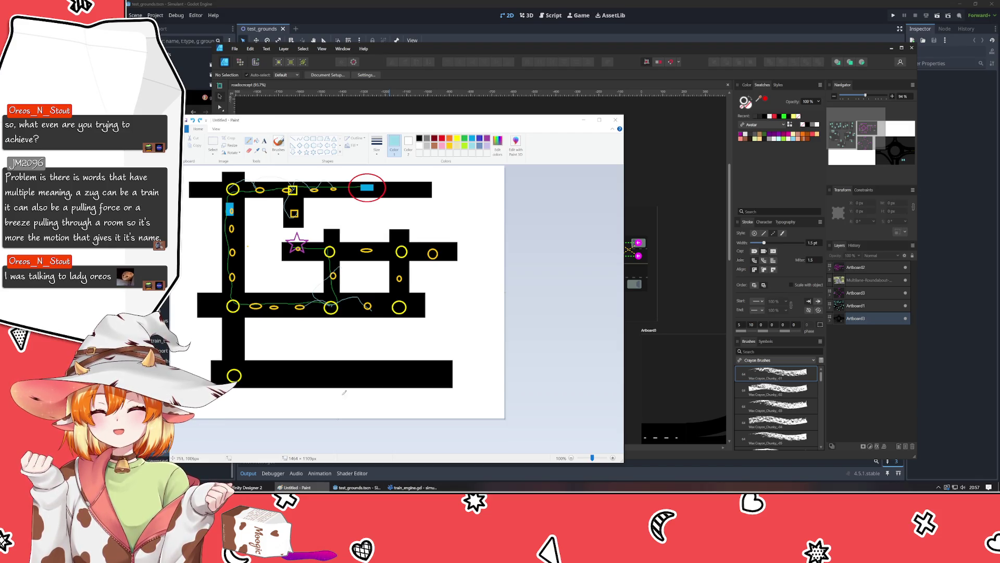
mouse_move(351, 405)
mouse_down()
mouse_move(341, 367)
mouse_move(312, 370)
mouse_move(353, 372)
mouse_move(359, 378)
mouse_move(325, 386)
mouse_move(283, 360)
mouse_up()
key(ctrl+z)
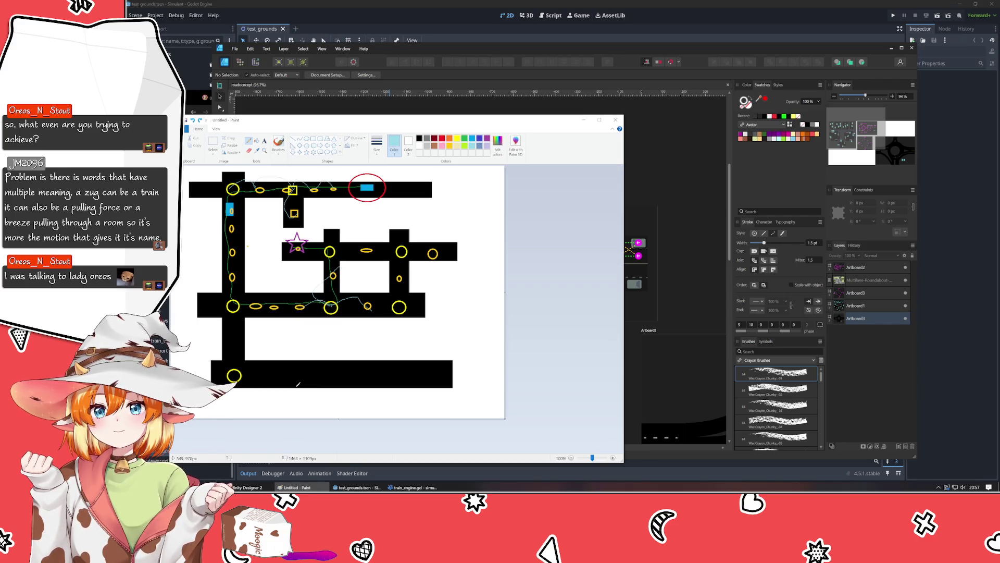
click(415, 53)
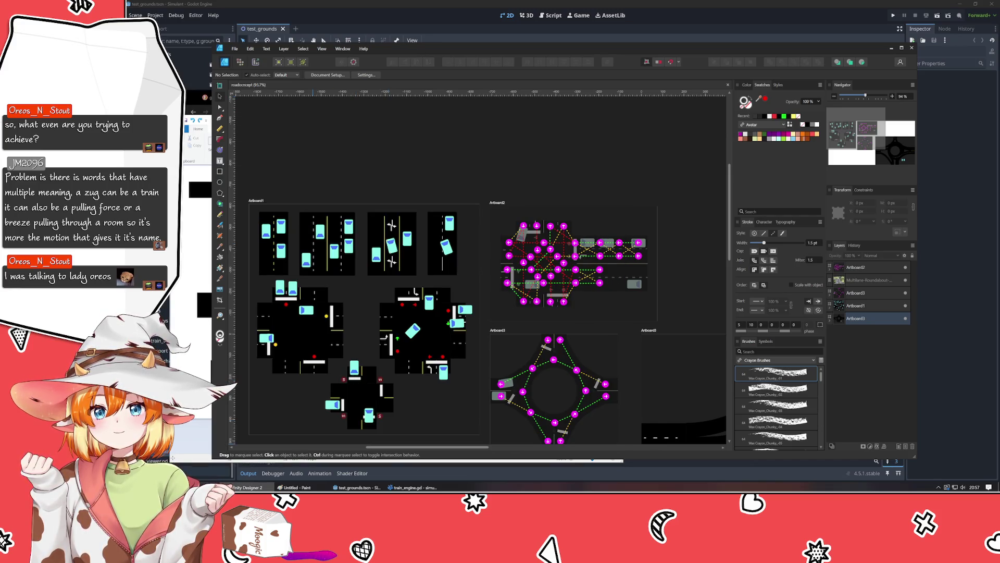
key(alt+Tab)
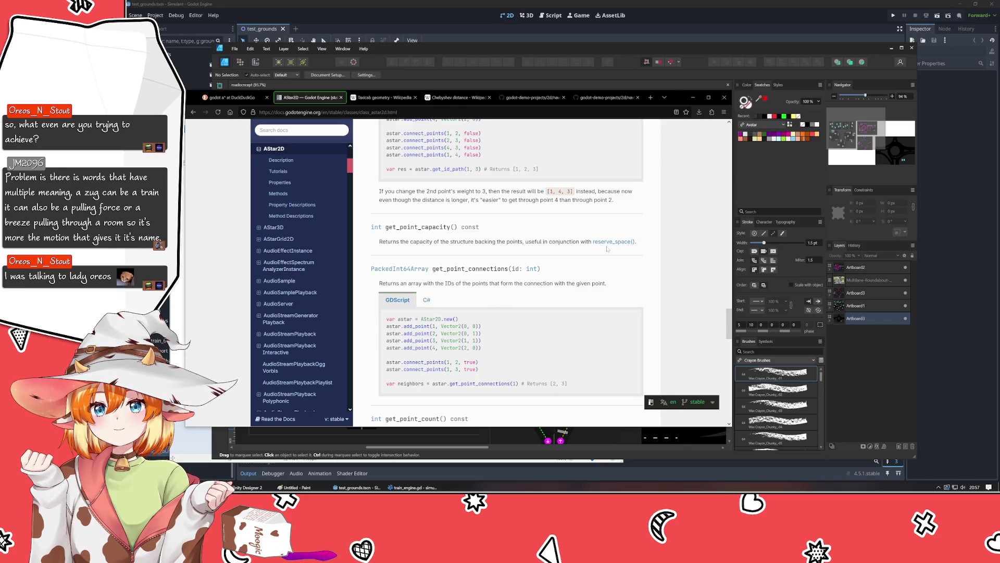
click(692, 98)
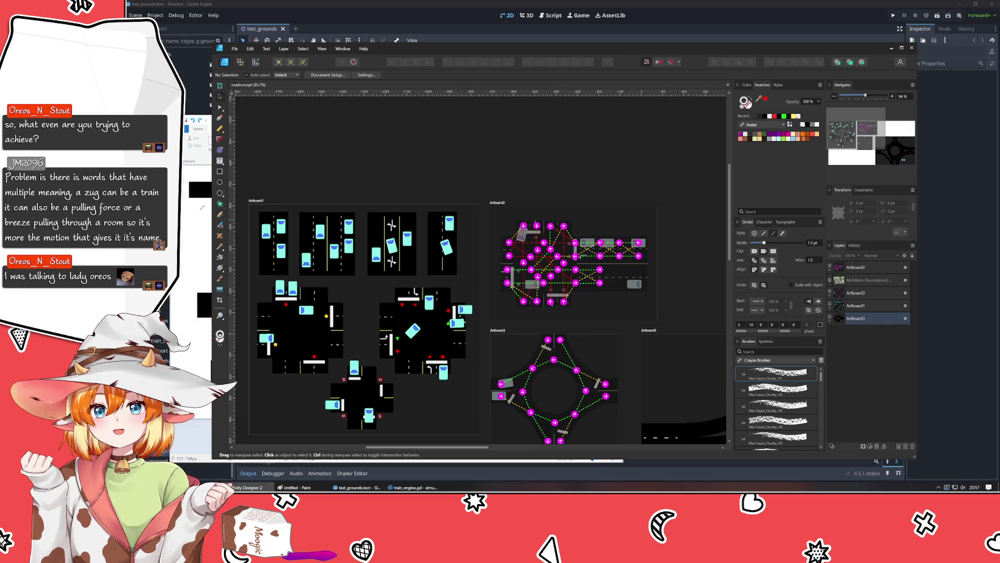
key(alt+Tab)
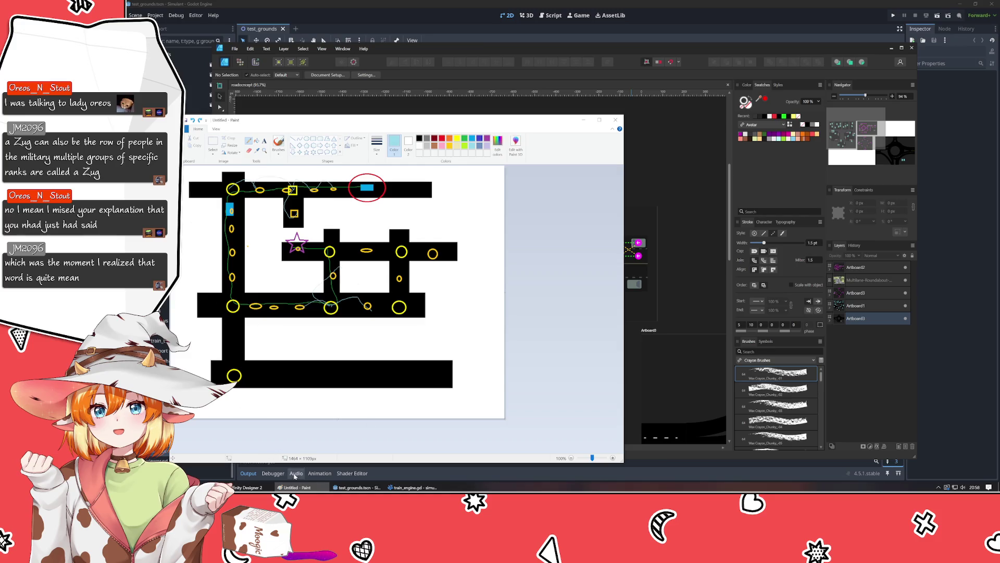
key(alt+Tab)
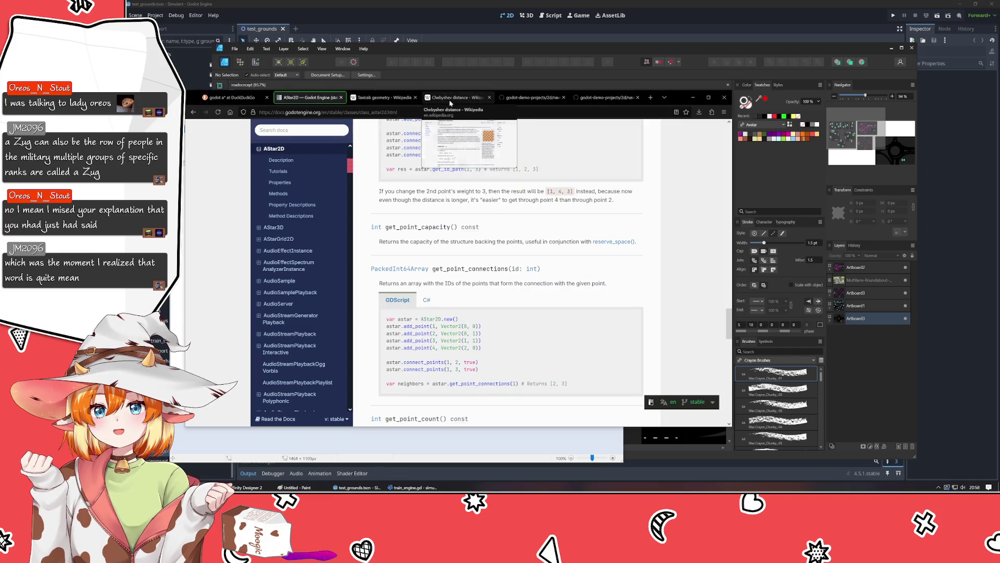
Step: Skim the Taxicab geometry article by scrolling up and down through it
click(387, 98)
scroll(437, 233, down, 5)
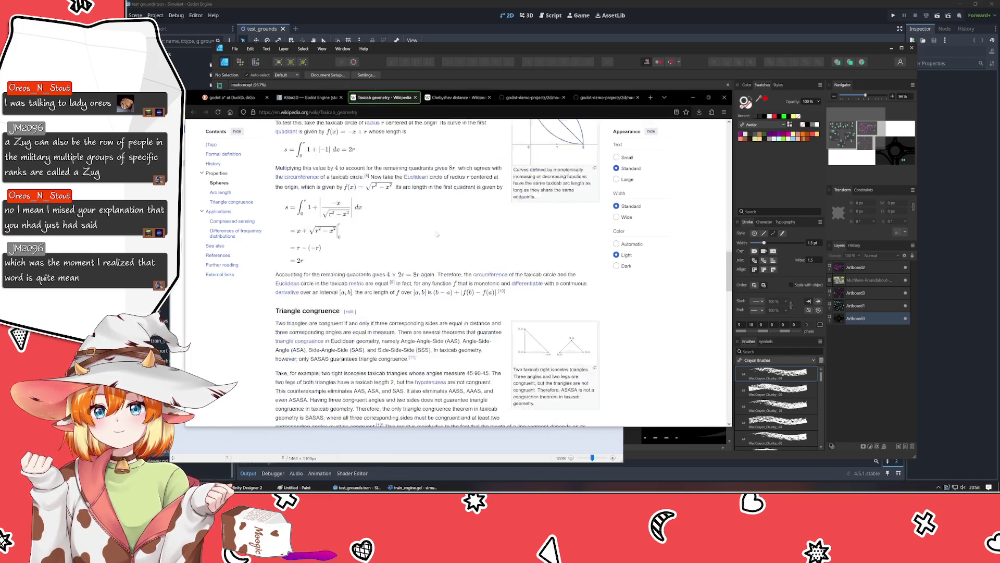
scroll(436, 234, up, 4)
scroll(436, 234, down, 10)
scroll(436, 234, down, 3)
scroll(437, 234, up, 1)
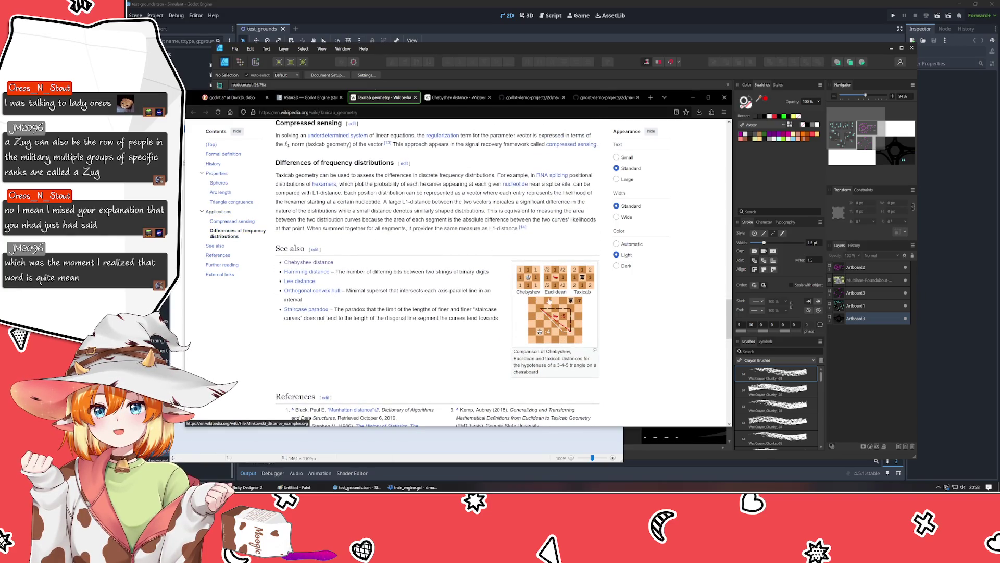
Step: Jump back to the article's top, reselect the AStar2D docs, and bring Paint's maze sketch forward
key(Home)
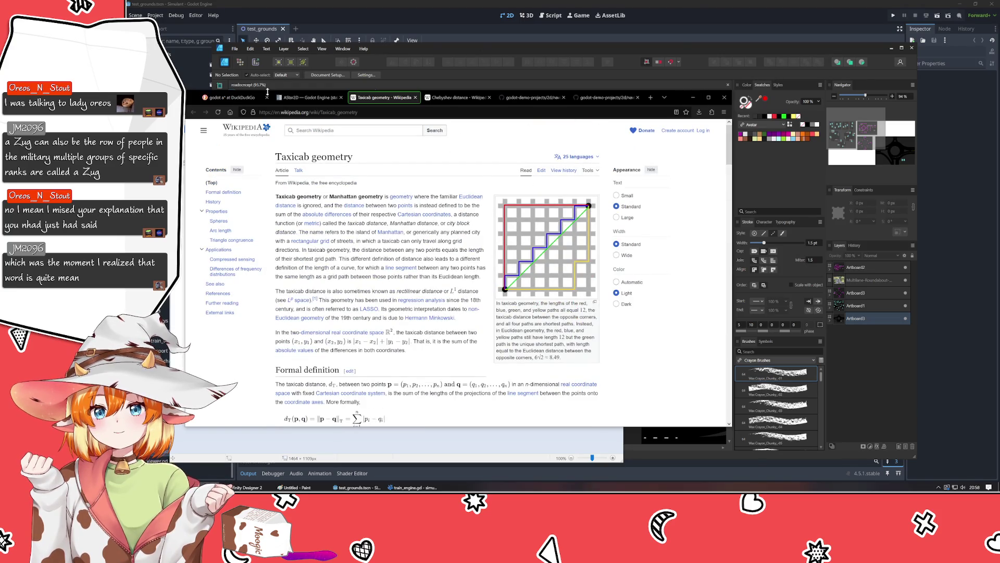
click(292, 97)
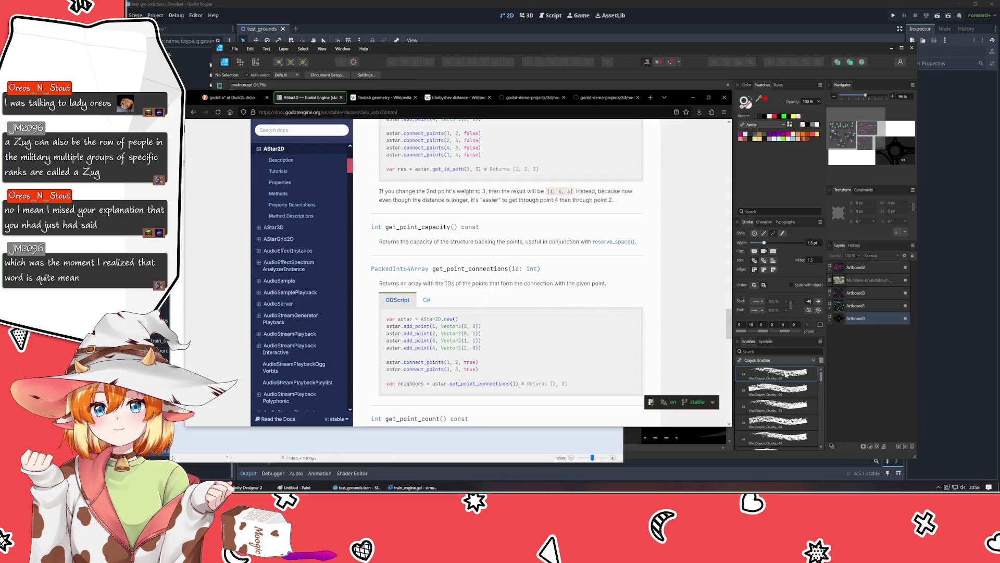
key(alt+Tab)
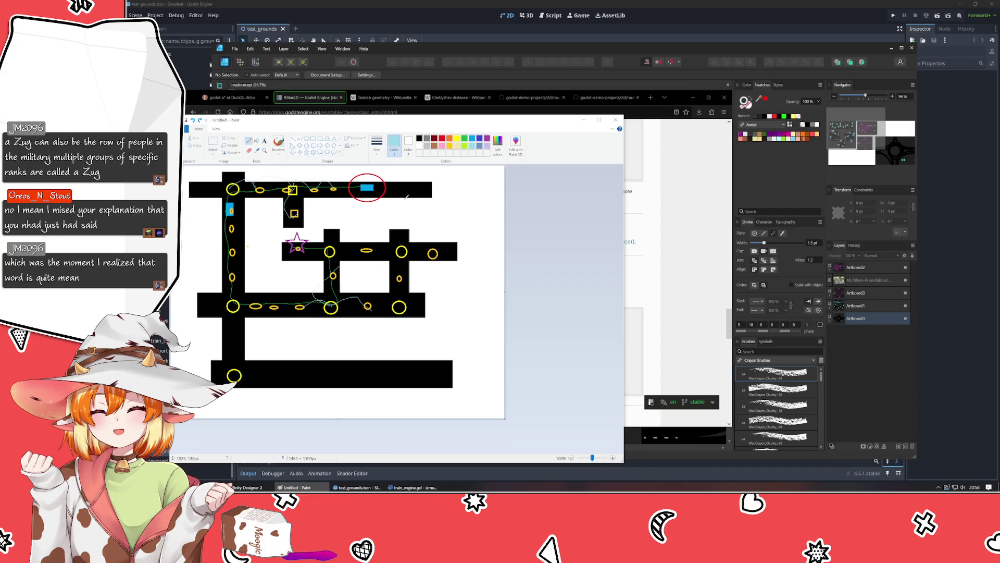
Step: Cycle through the Affinity road sketches, Godot train scene and Paint maze, ending on train_engine.gd in VSCodium
key(alt+Tab)
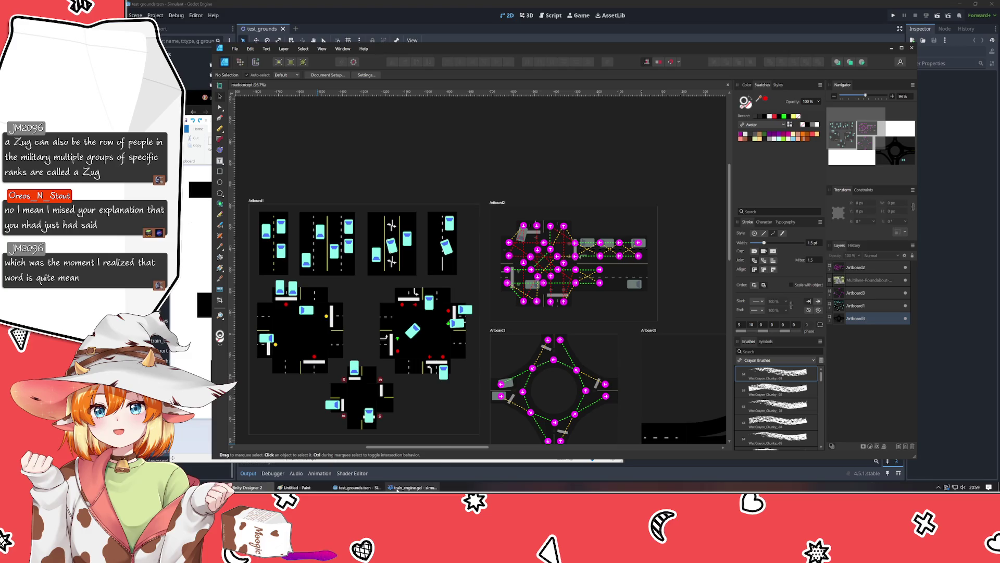
mouse_move(292, 487)
click(355, 487)
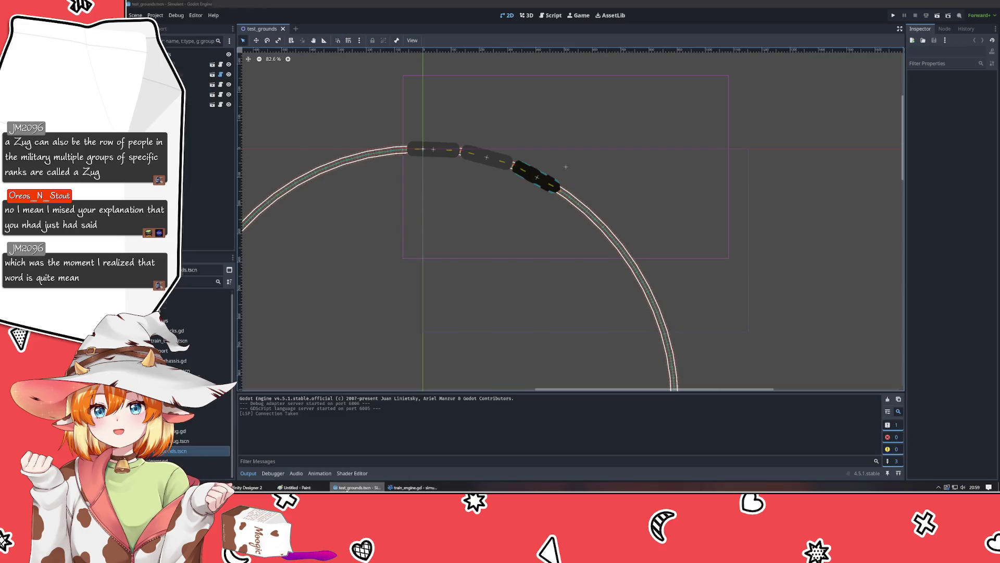
click(356, 487)
click(356, 487)
click(295, 488)
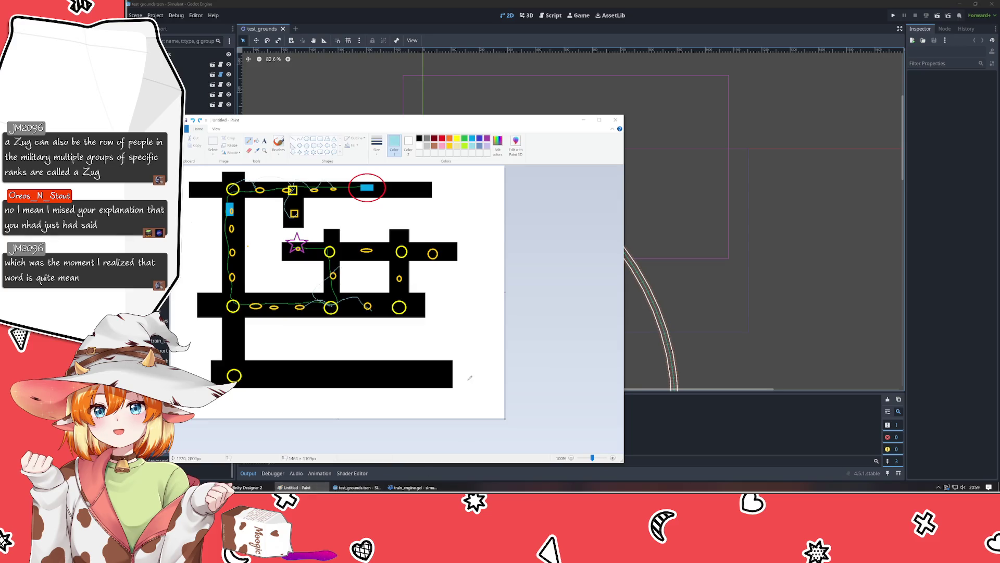
click(412, 488)
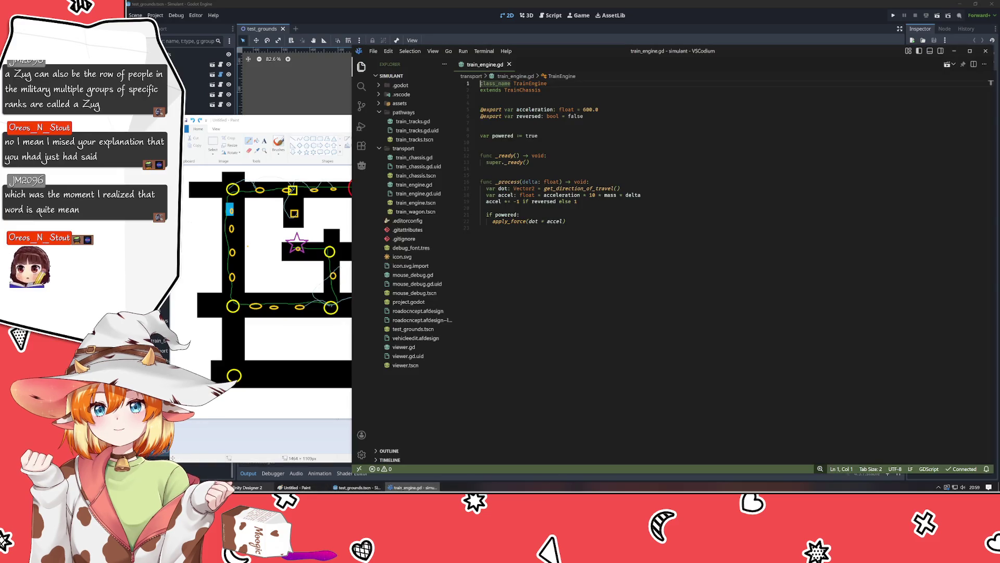
Step: Bring Firefox's AStar2D reference, showing get_point_connections, back over train_engine.gd
mouse_move(247, 488)
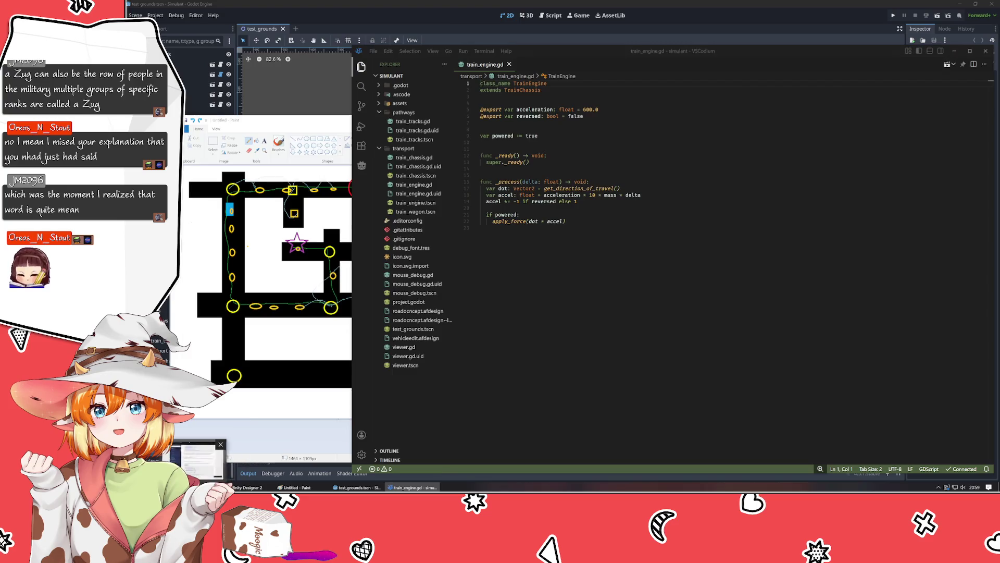
click(208, 487)
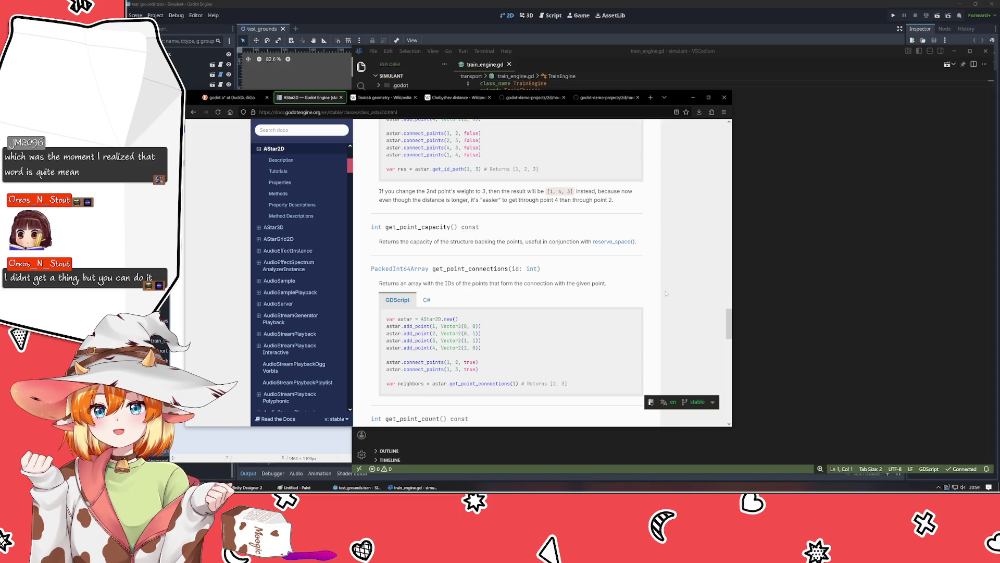
Step: Glance at the Paint maze, minimize it, and scroll the AStar2D docs to get_point_path
click(295, 488)
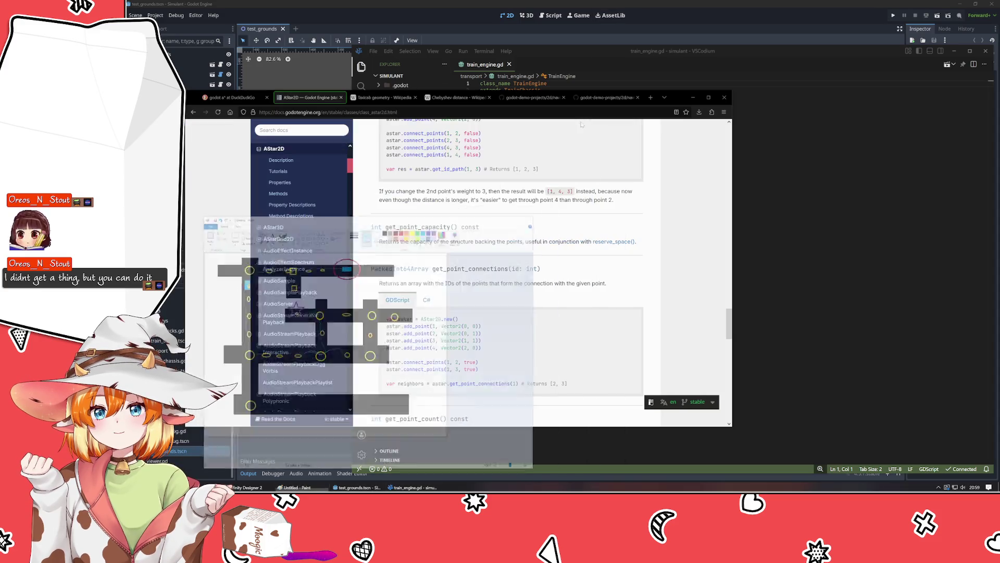
click(657, 196)
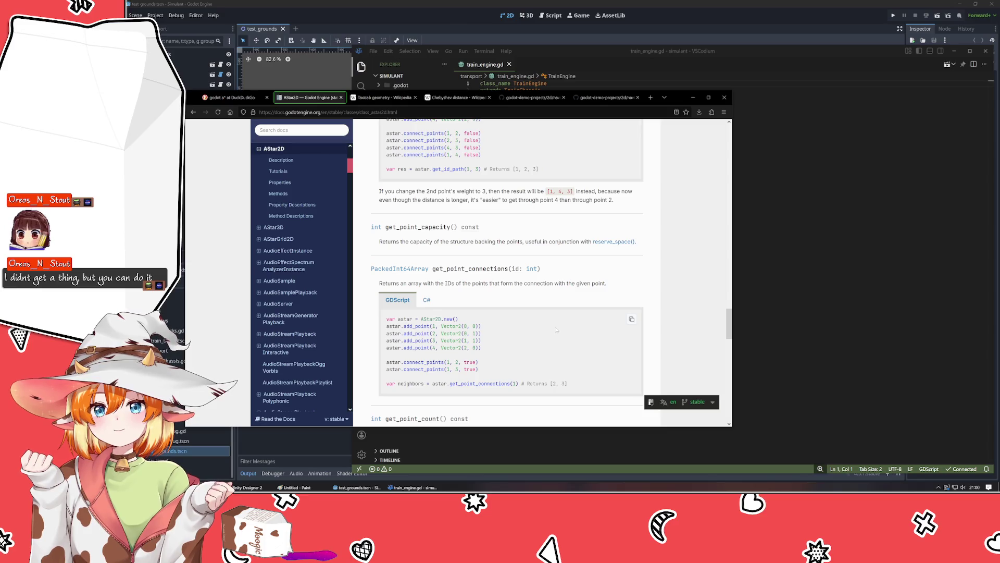
scroll(557, 330, down, 10)
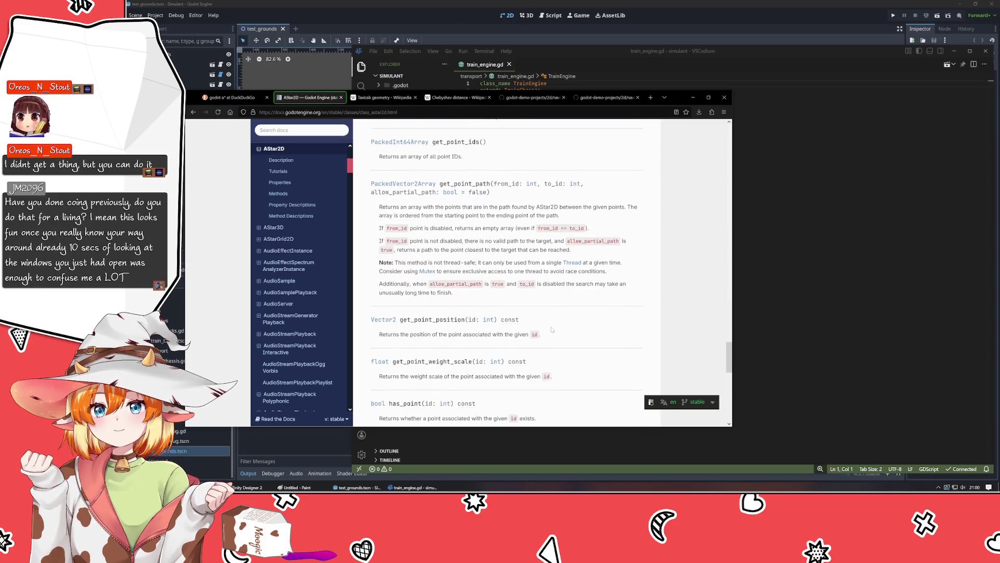
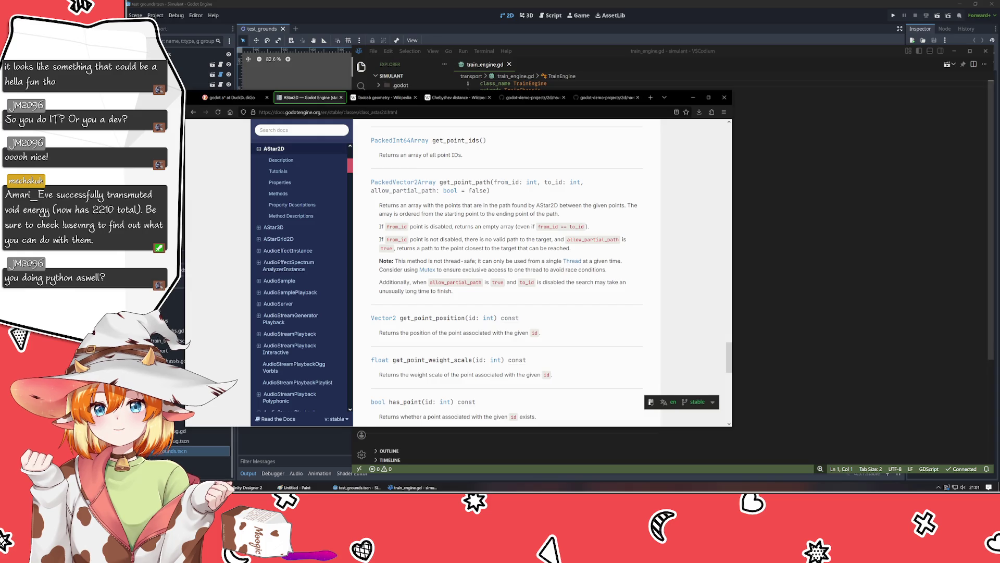
Step: Bring the train_engine.gd editor in VSCodium back to the front
key(alt+Tab)
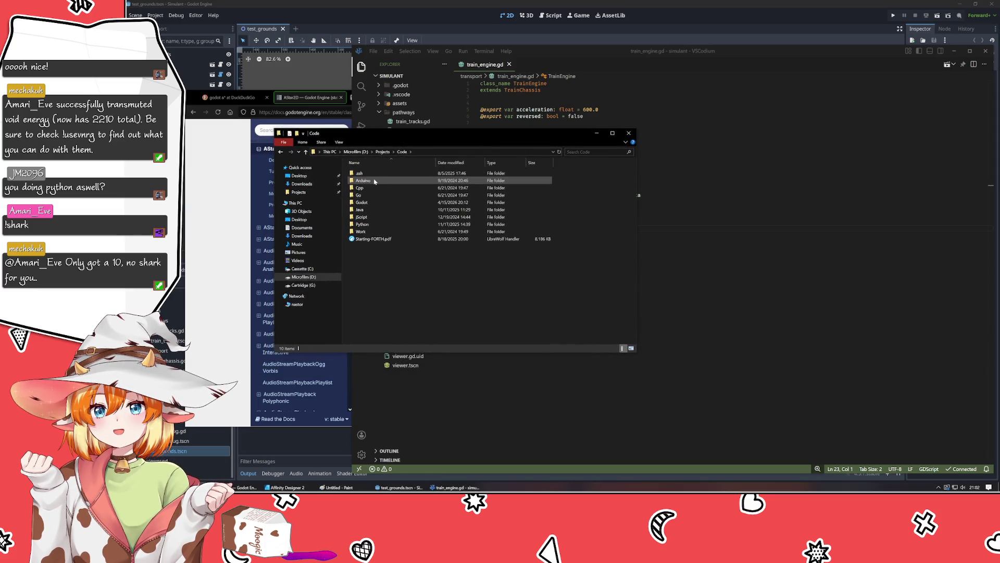
Step: Browse the Arduino, Go, Godot, Java, jScript and Python folders, then close File Explorer
click(375, 181)
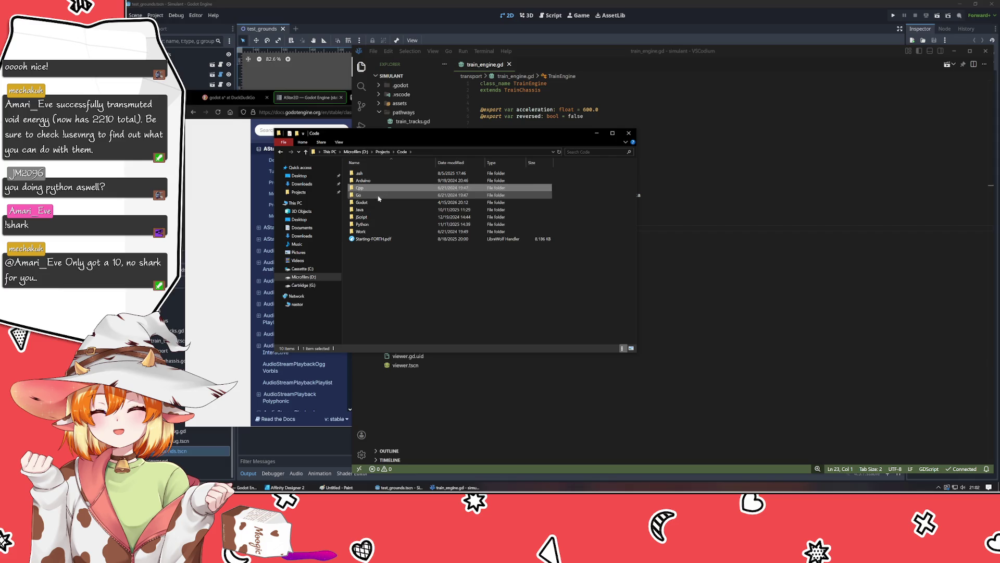
click(382, 195)
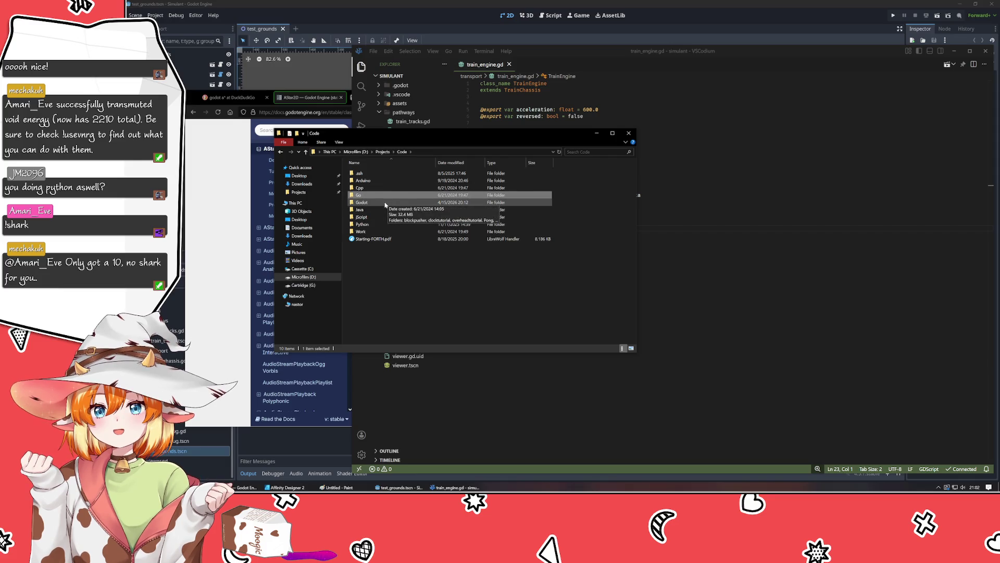
click(385, 203)
click(383, 210)
click(384, 217)
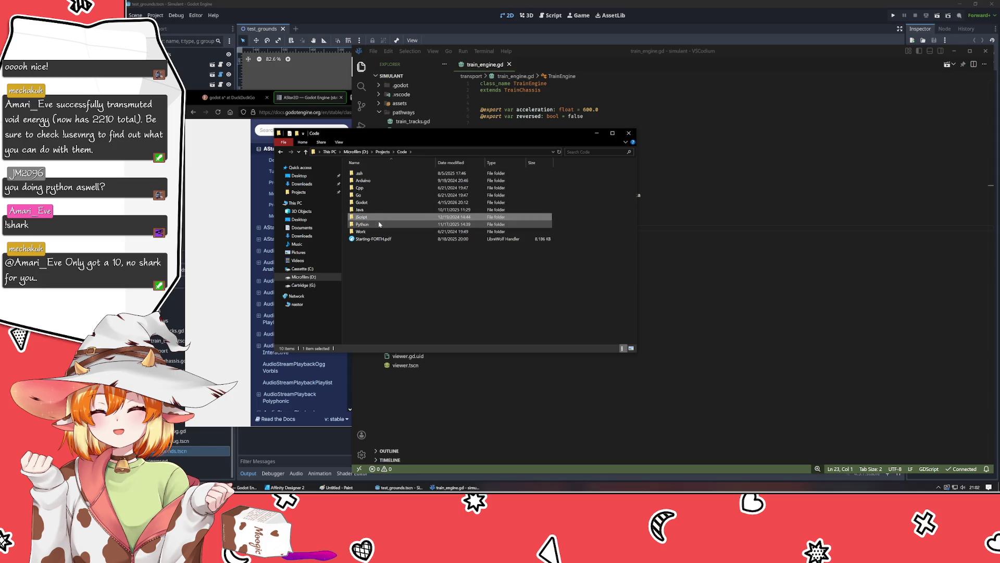
click(385, 225)
key(alt+F4)
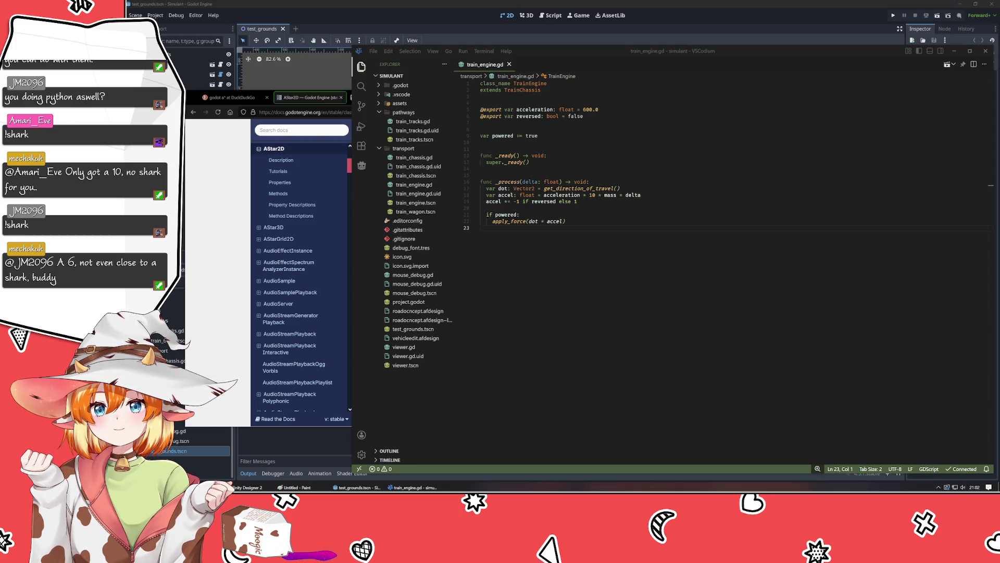
key(alt+Tab)
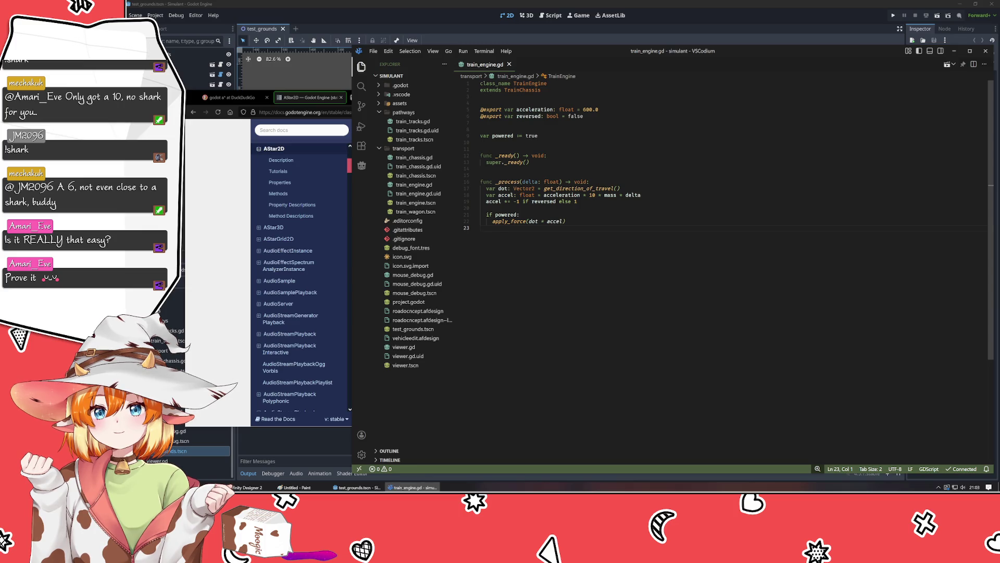
Step: Bring the Firefox AStar2D documentation page in front of VSCodium
click(215, 311)
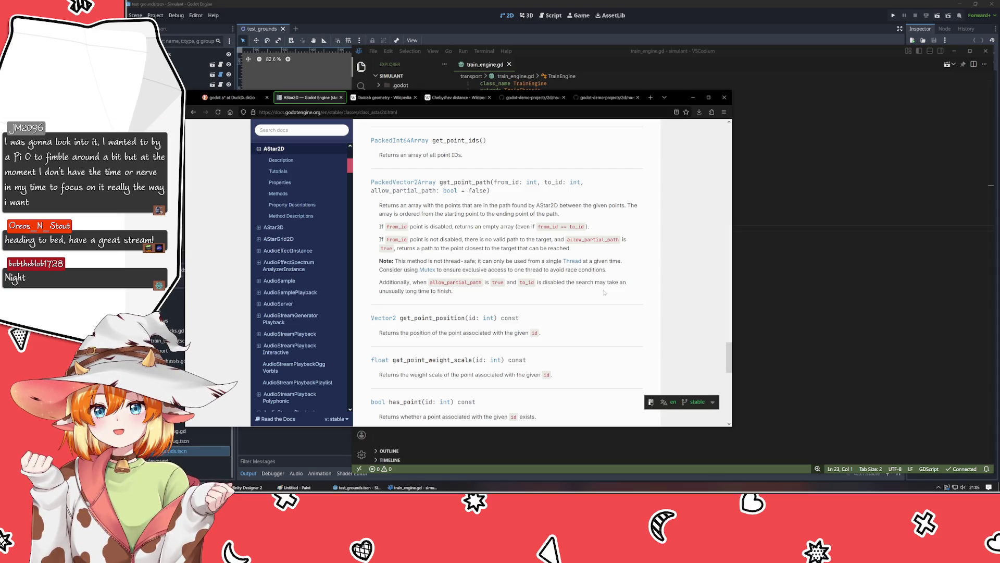
Step: Scroll through the AStar2D page's user comments, then jump back to the page top
scroll(604, 293, down, 10)
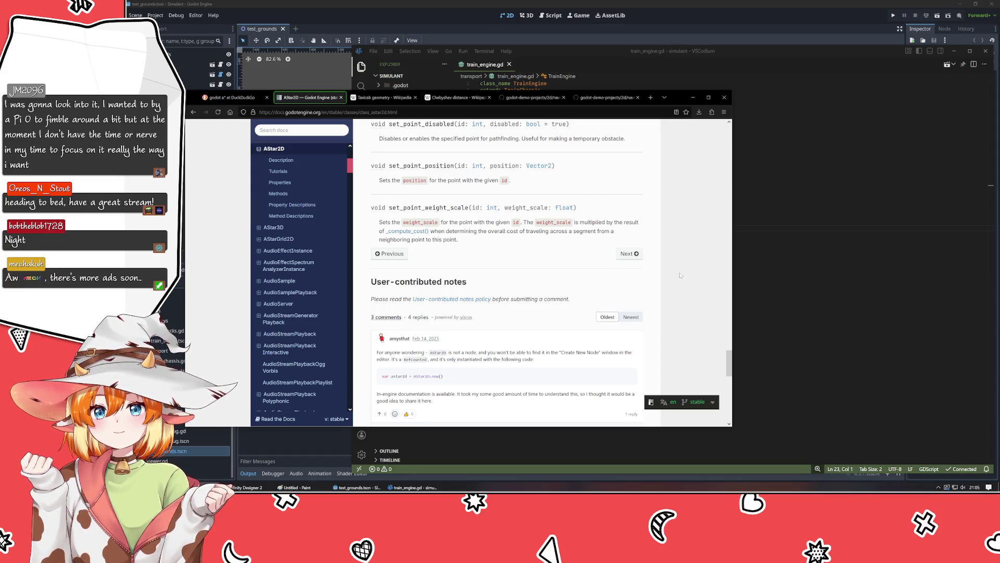
scroll(678, 275, down, 2)
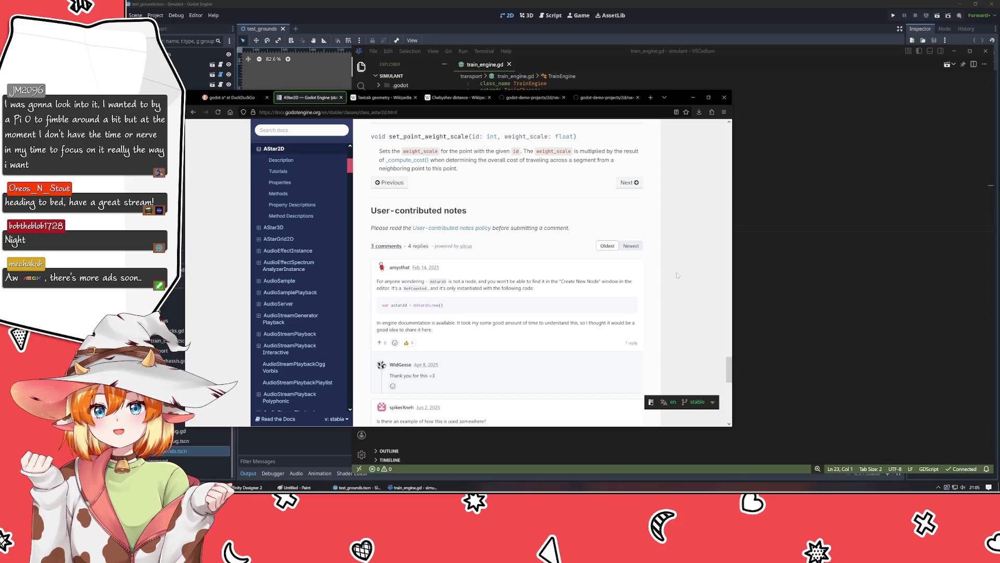
scroll(677, 275, down, 4)
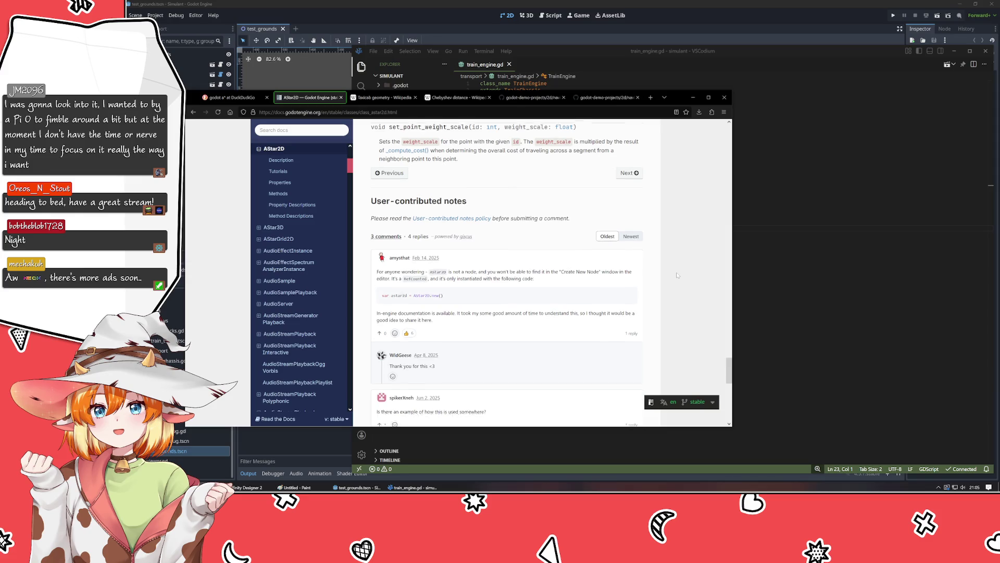
scroll(612, 276, up, 2)
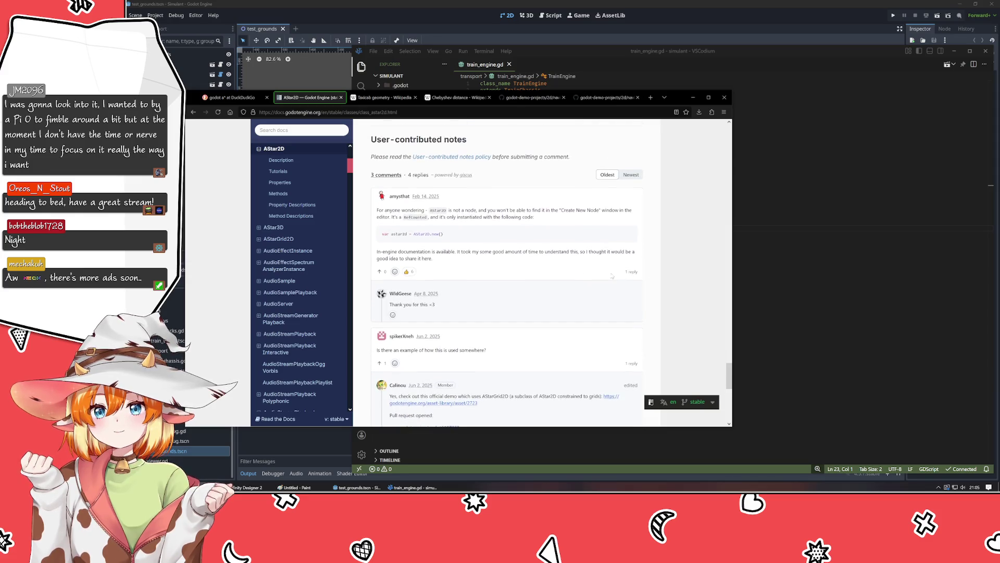
scroll(621, 290, down, 3)
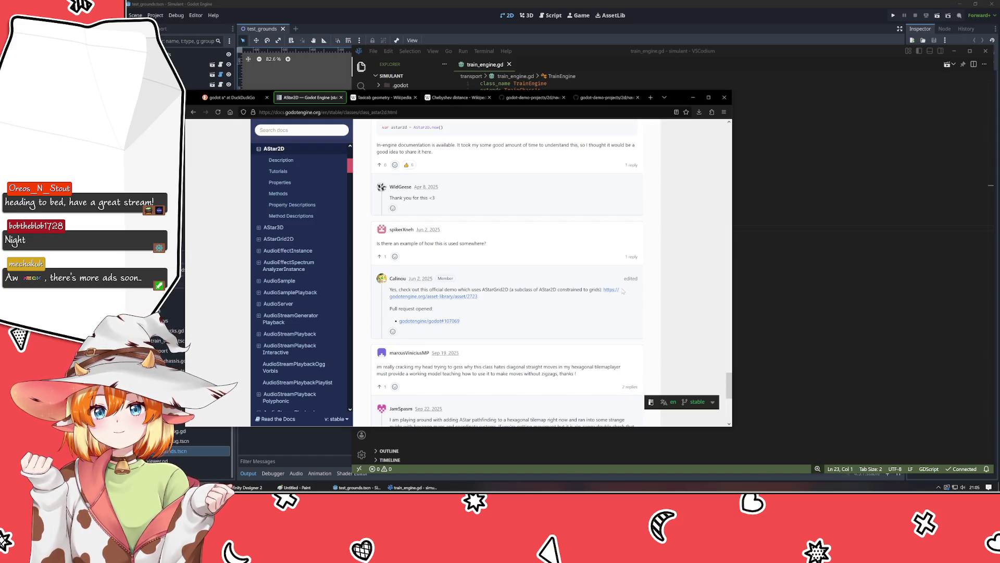
scroll(623, 291, down, 3)
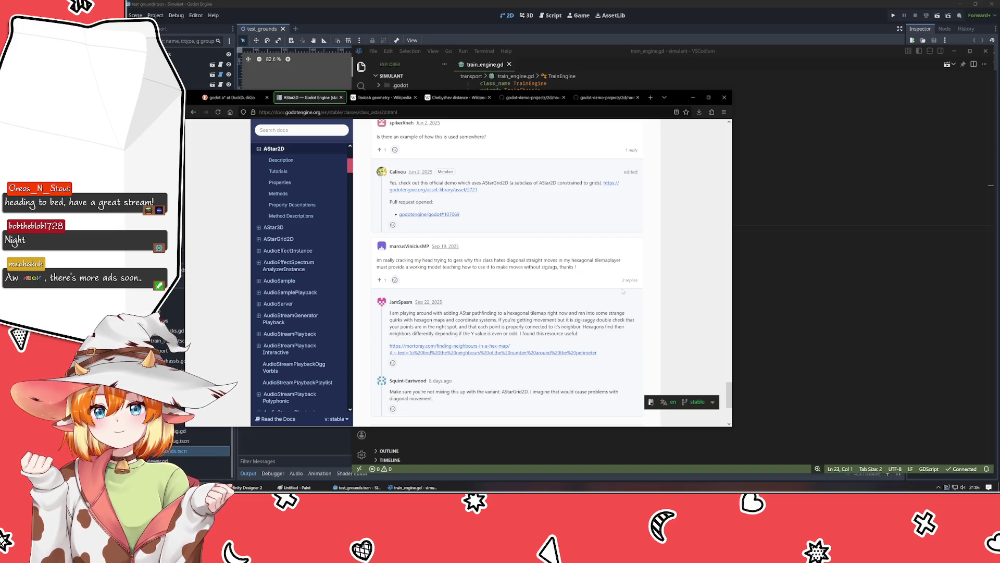
scroll(623, 291, down, 2)
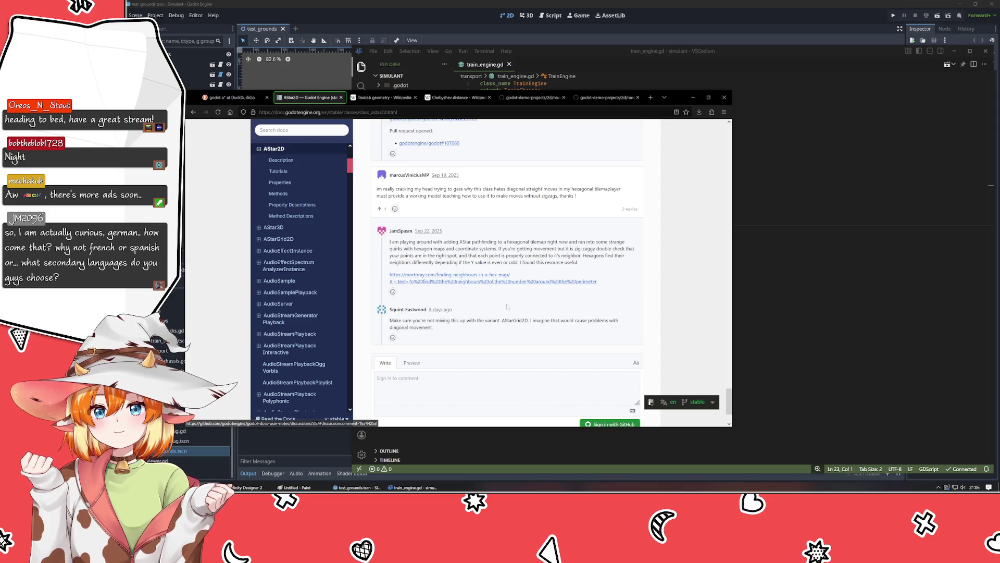
key(Home)
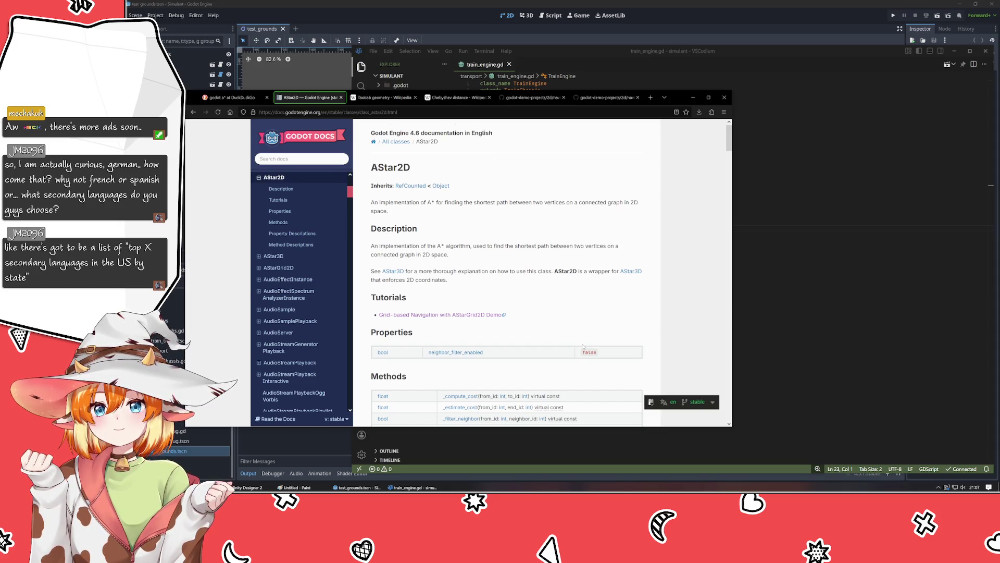
scroll(583, 346, down, 5)
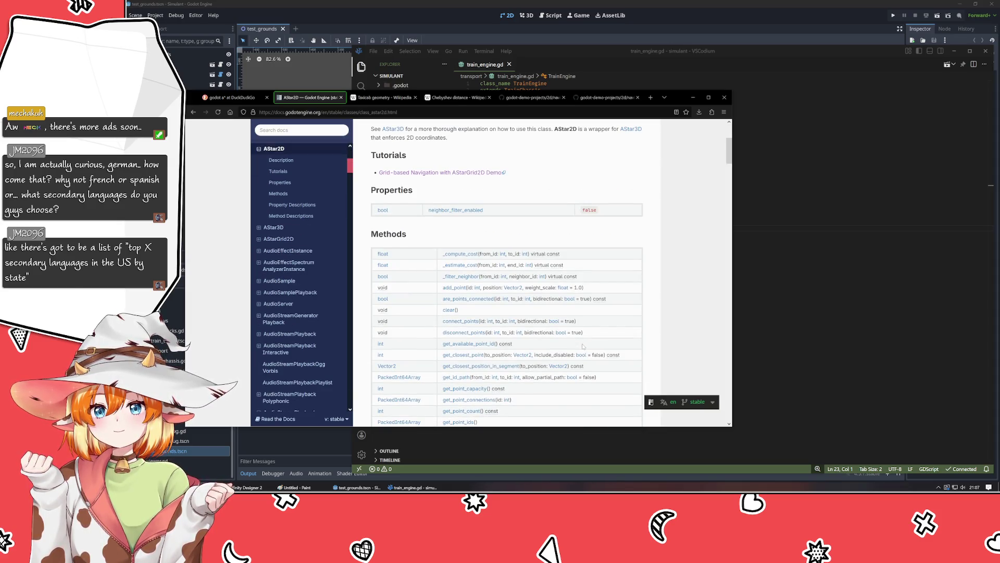
scroll(560, 342, down, 5)
scroll(559, 341, up, 10)
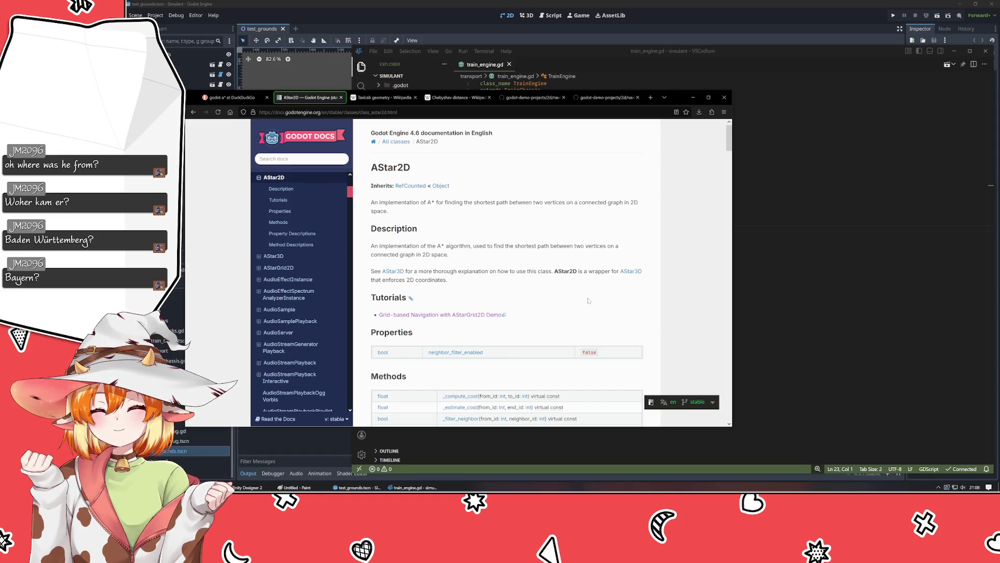
Step: Read through the AStar2D method descriptions, then open the AStar3D class reference
scroll(589, 301, down, 3)
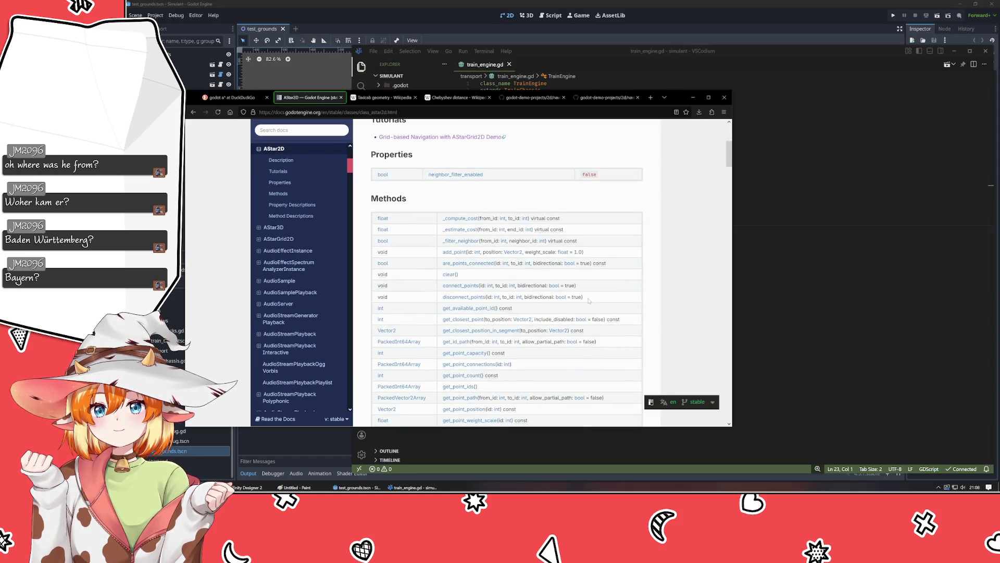
scroll(589, 300, down, 4)
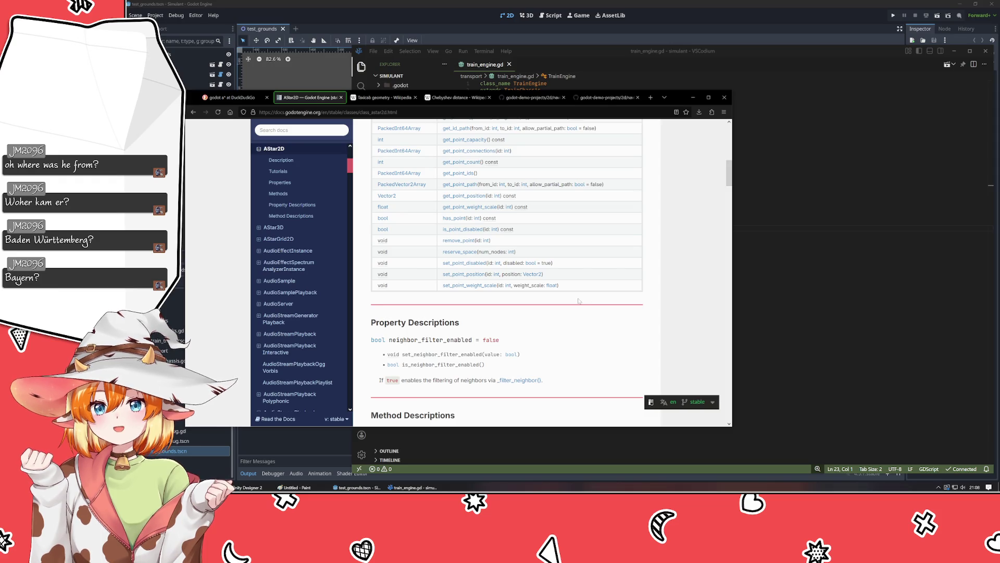
scroll(578, 301, down, 3)
scroll(576, 301, down, 1)
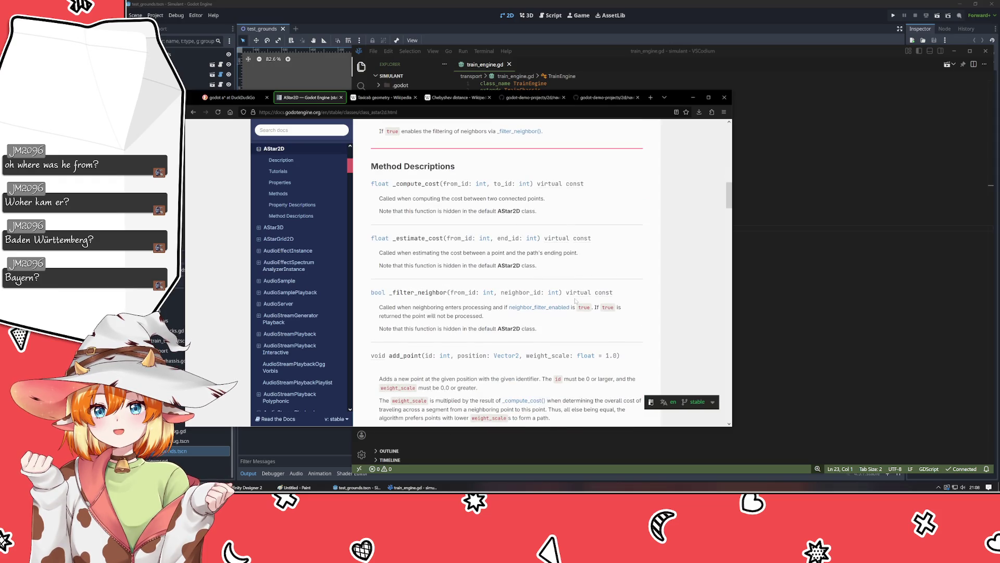
mouse_move(371, 167)
mouse_down()
mouse_move(589, 313)
mouse_move(589, 339)
mouse_up()
click(588, 339)
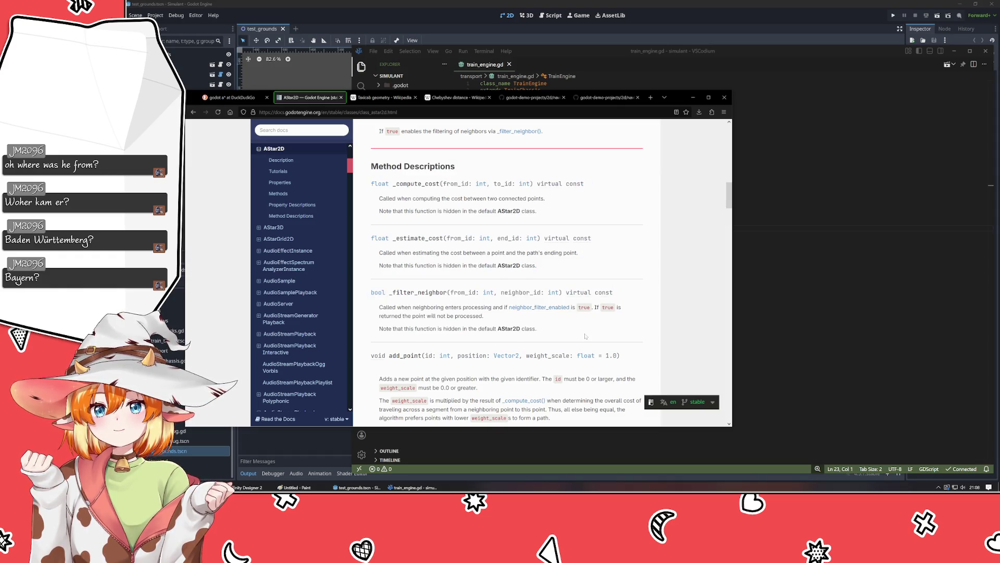
click(276, 228)
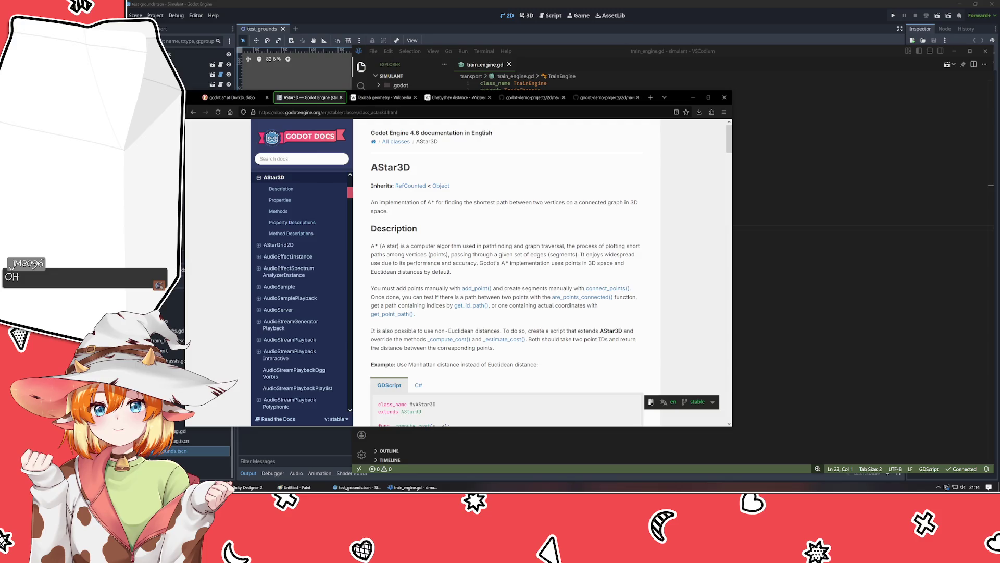
mouse_move(378, 288)
mouse_down()
mouse_move(527, 297)
mouse_move(573, 314)
mouse_move(578, 330)
mouse_move(556, 320)
mouse_up()
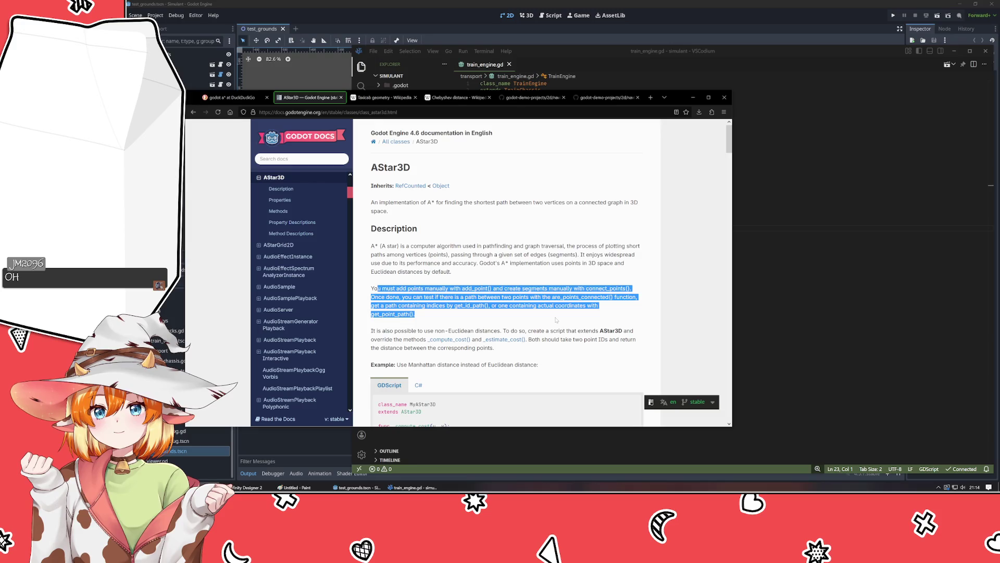
click(556, 320)
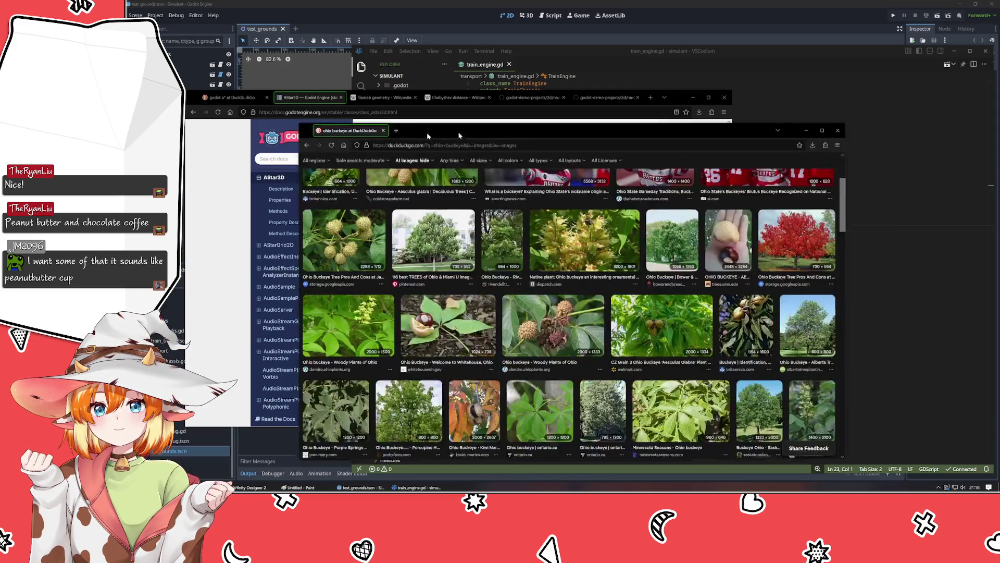
drag(425, 135, 382, 103)
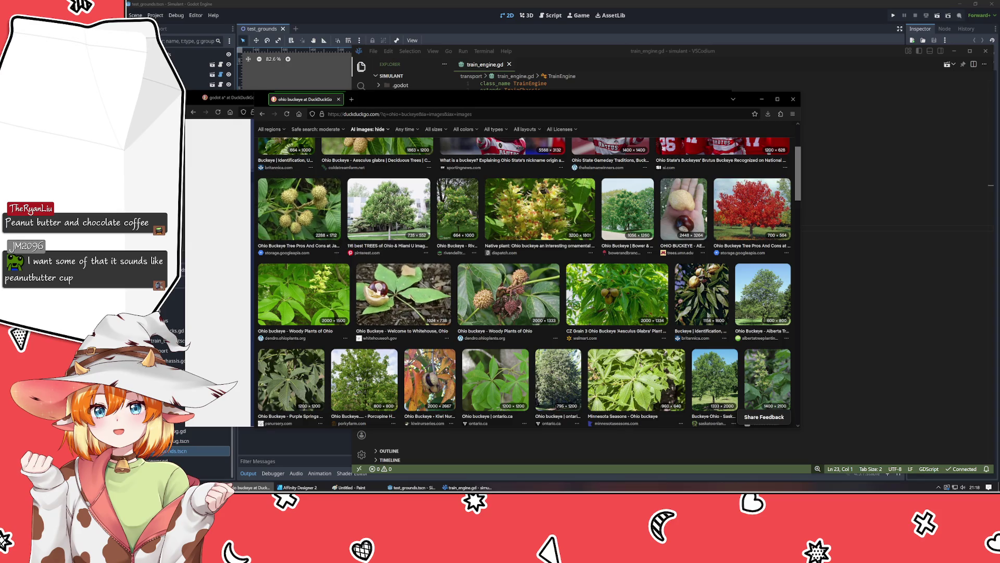
scroll(380, 281, down, 3)
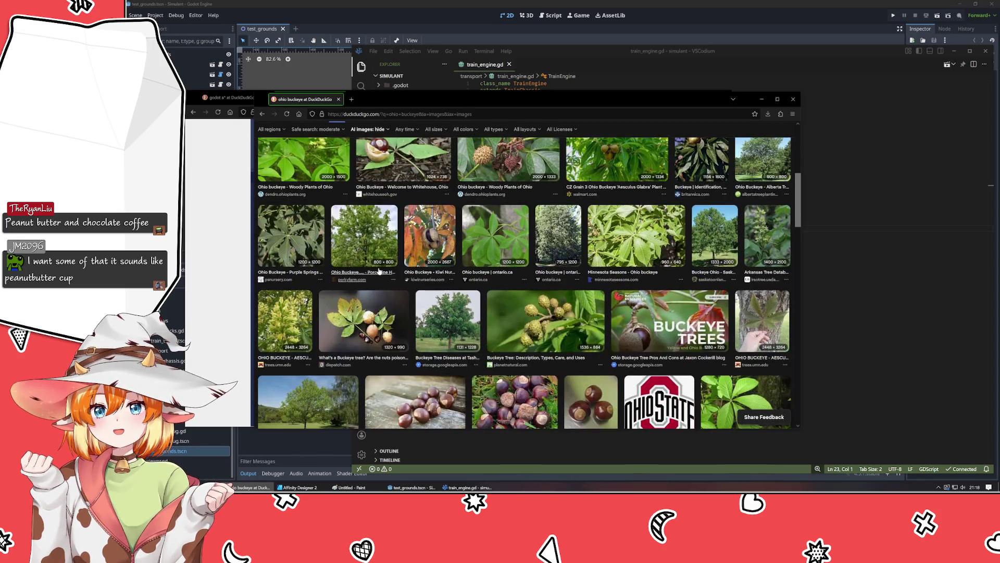
scroll(379, 271, down, 3)
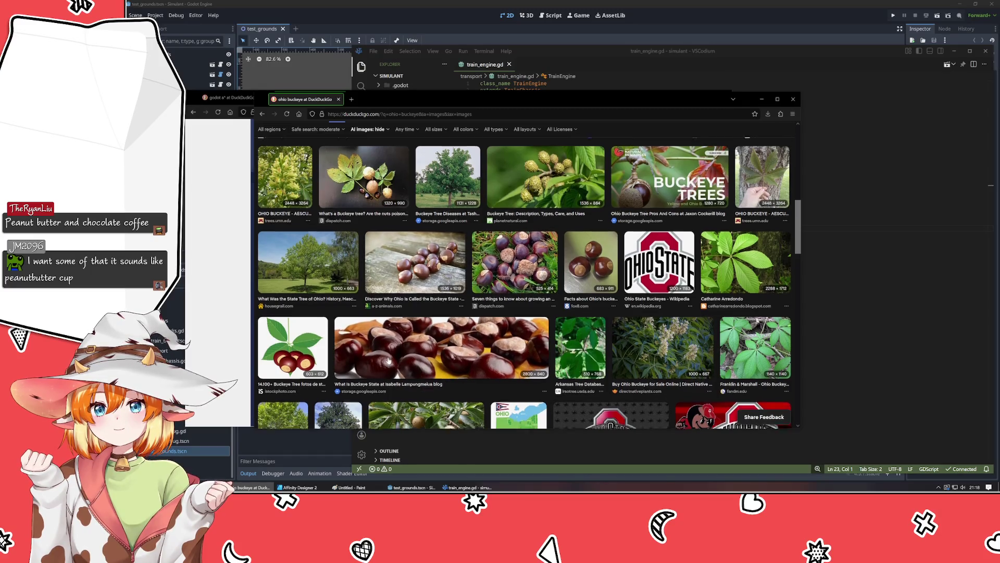
scroll(388, 361, down, 6)
scroll(594, 346, down, 2)
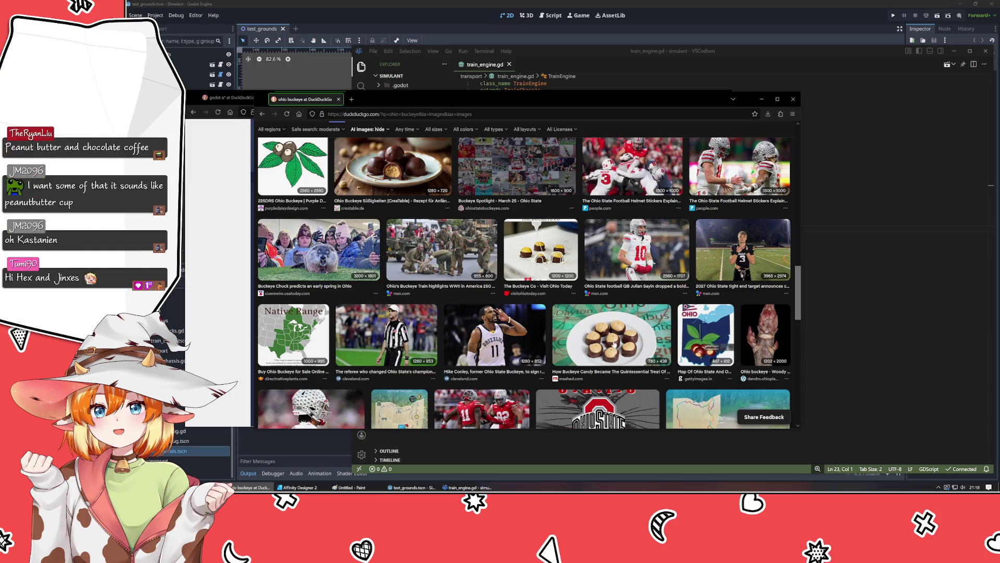
scroll(612, 344, up, 5)
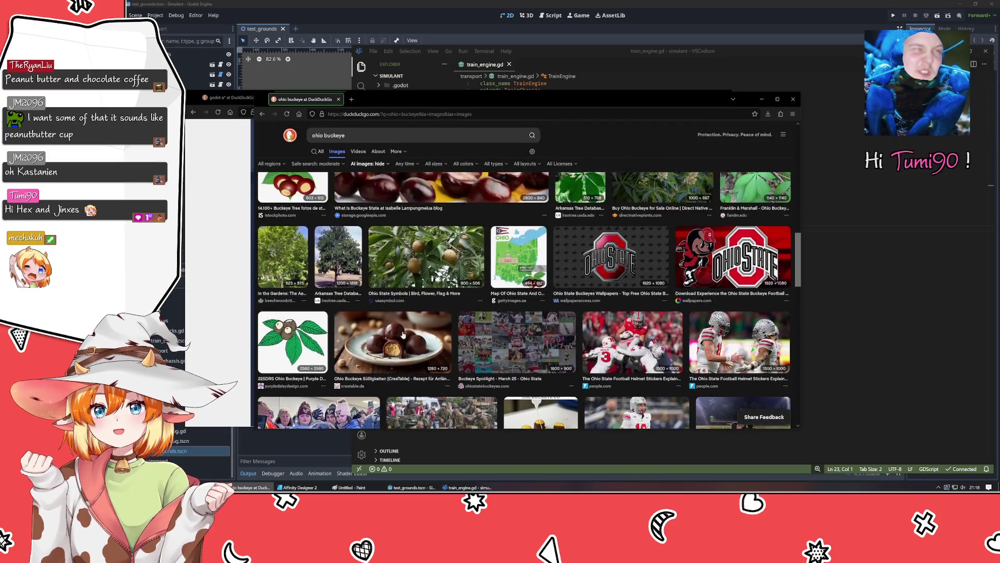
scroll(427, 323, up, 2)
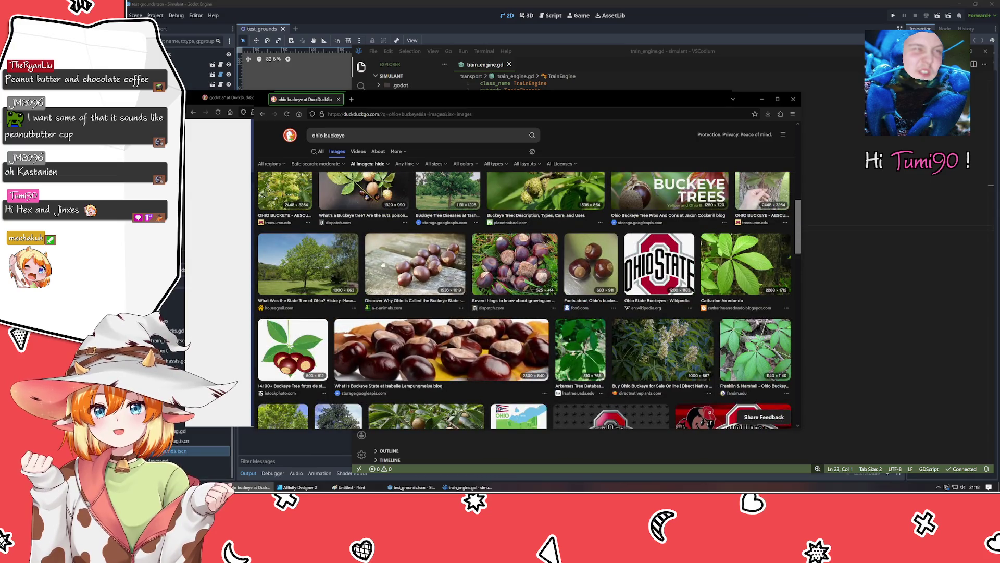
scroll(446, 266, down, 3)
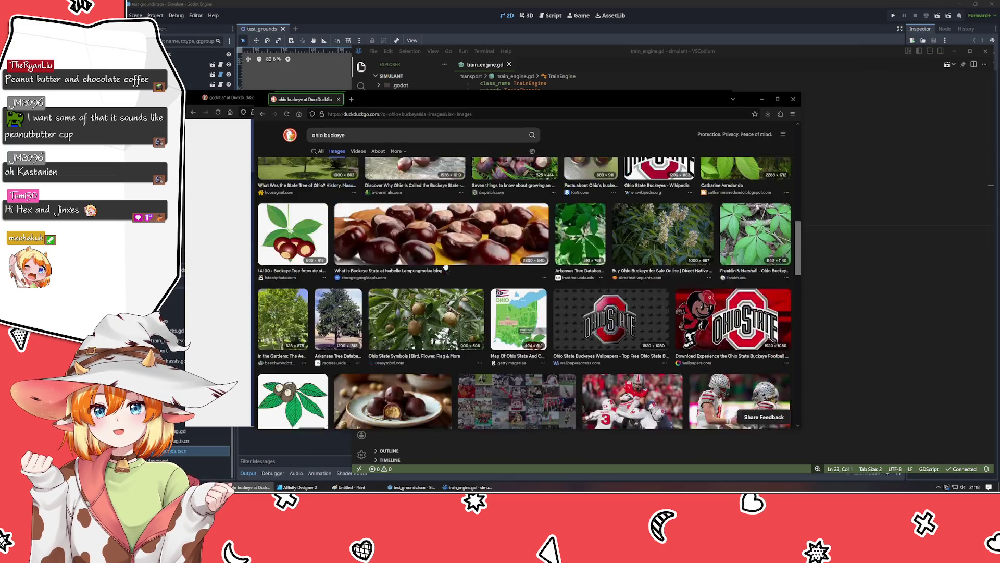
scroll(462, 323, down, 3)
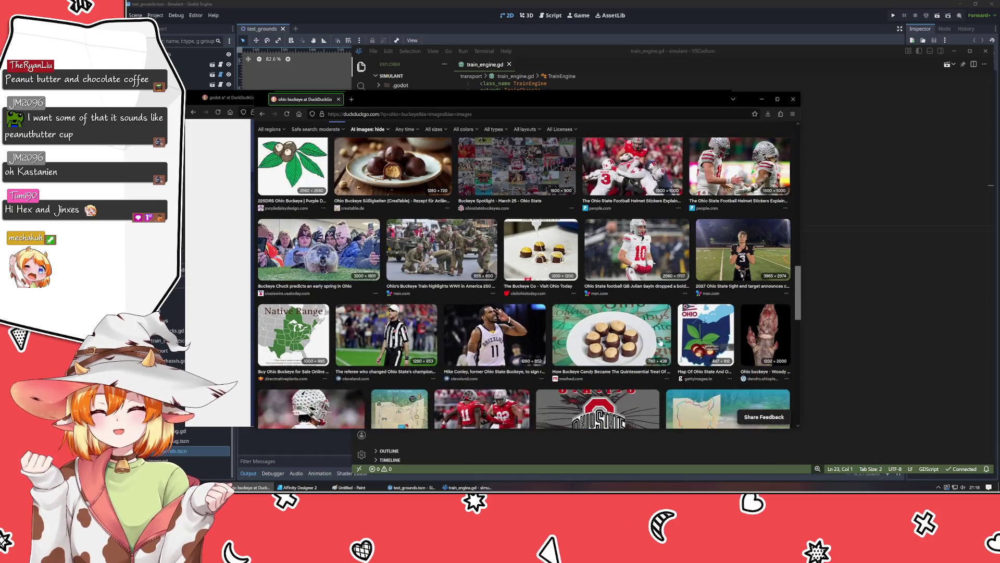
Step: Close the buckeye image search window and scroll the skyline 3way image results
click(789, 100)
text(skyline 3way)
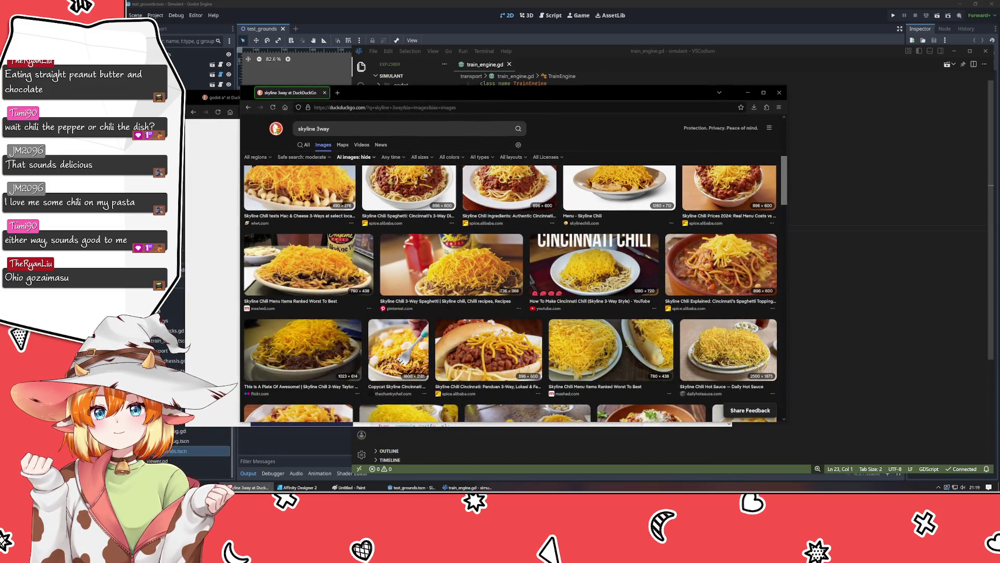
scroll(595, 269, down, 1)
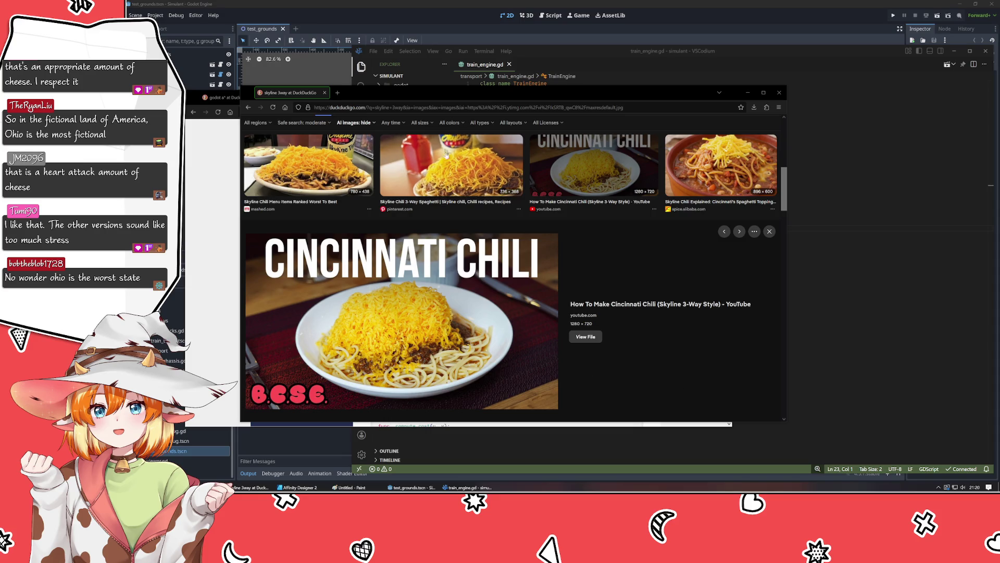
Step: Leave the chili images and return to the Godot AStar3D documentation window
scroll(325, 192, up, 1)
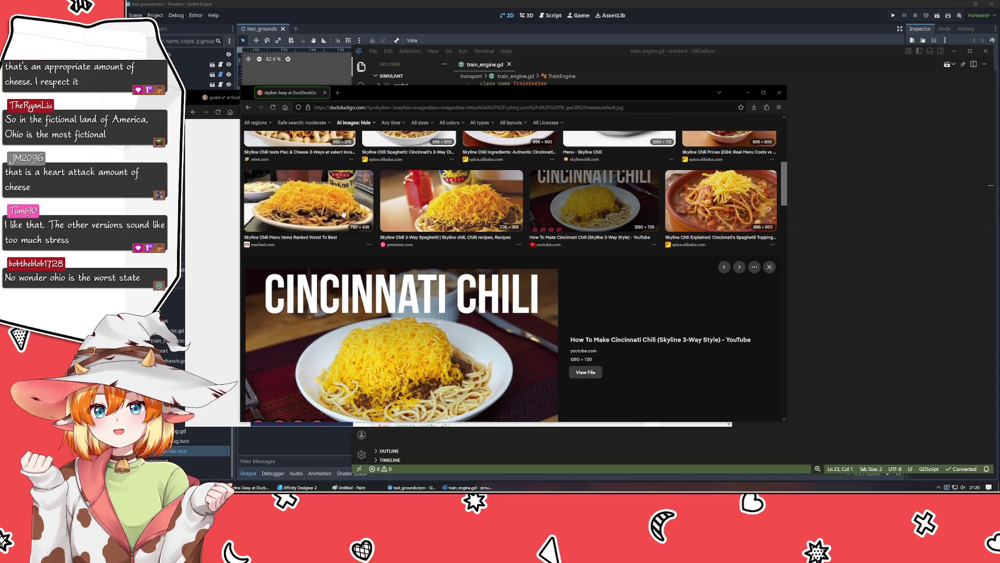
scroll(655, 401, down, 2)
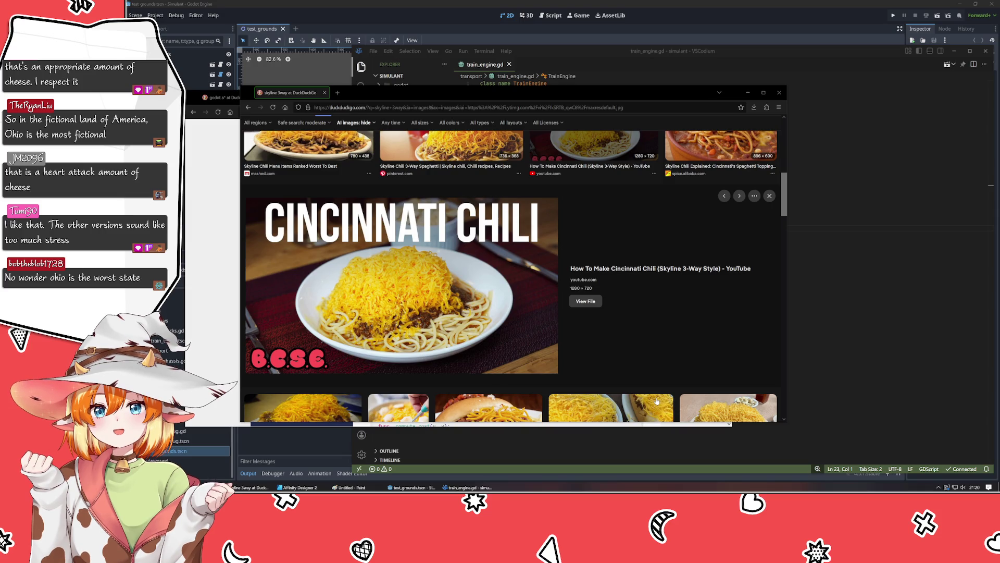
click(212, 303)
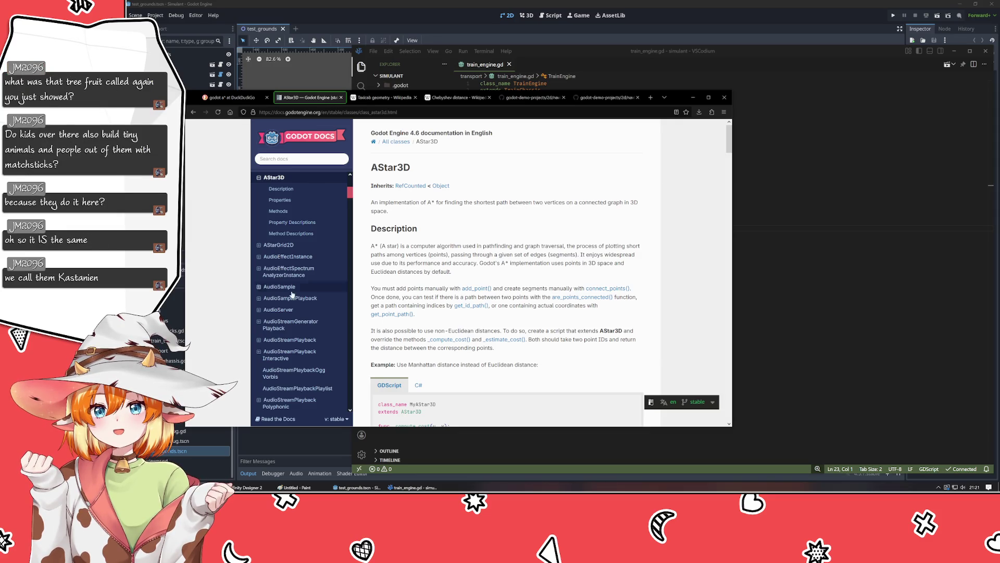
Step: Search DuckDuckGo for 'kastanien' in a new tab and show the image results
key(ctrl+t)
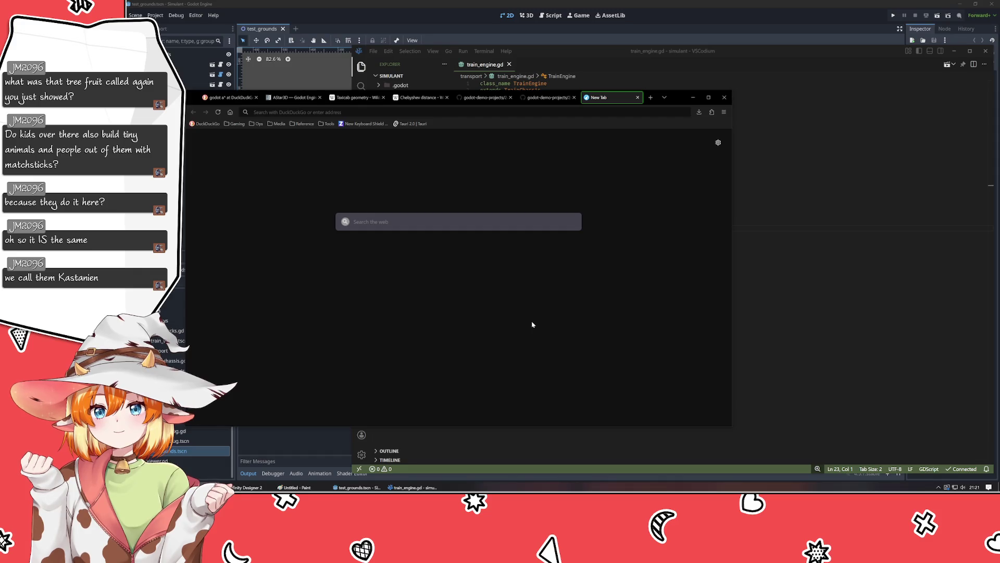
text(kastanien)
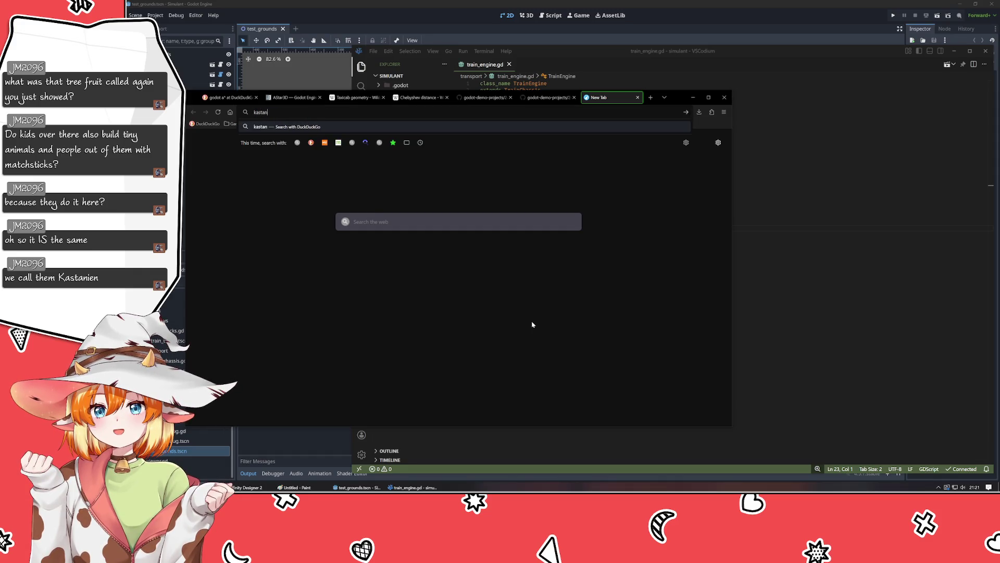
key(Return)
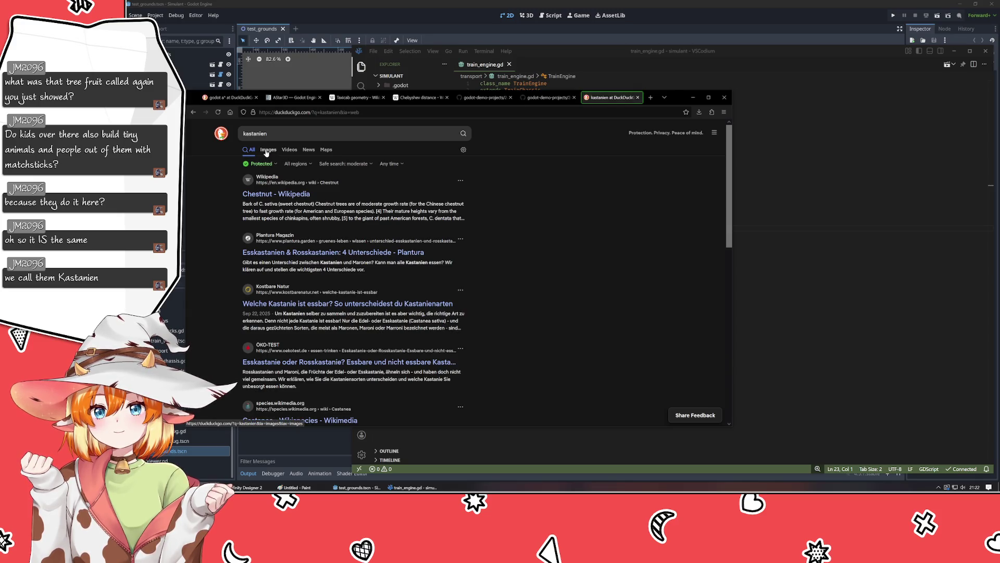
click(266, 150)
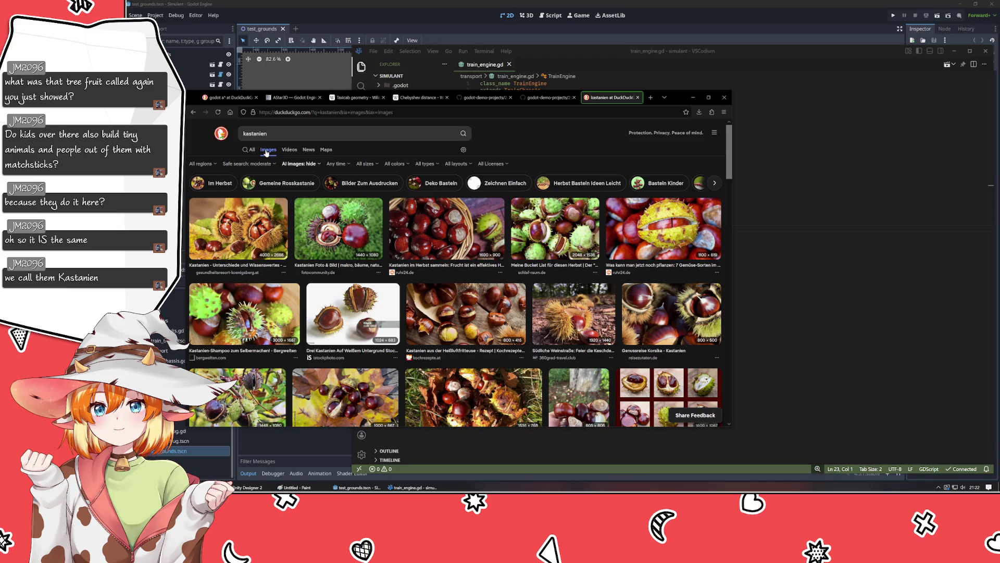
Step: Scroll down through later rows of the kastanien chestnut images
scroll(362, 262, down, 5)
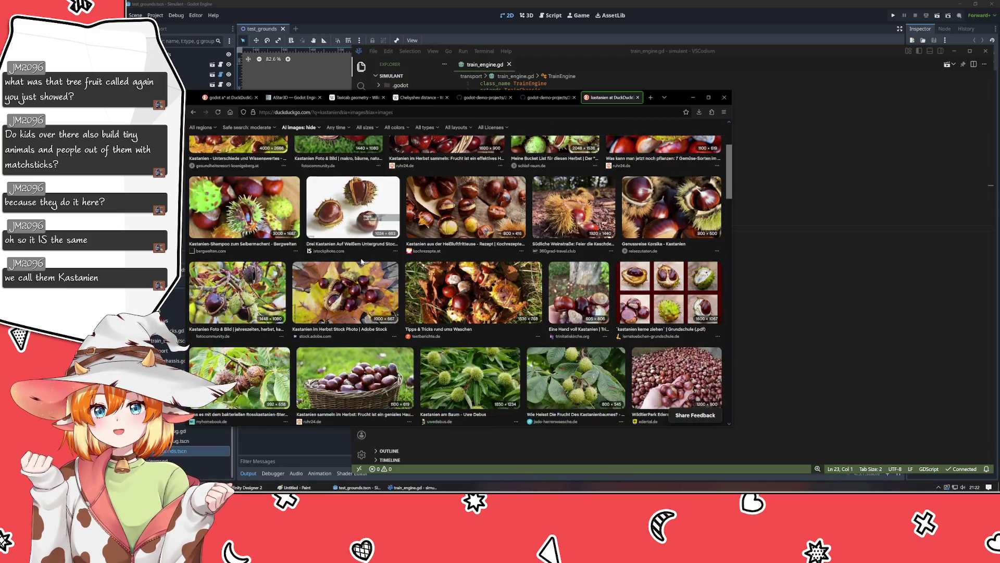
scroll(362, 262, down, 4)
scroll(362, 262, down, 5)
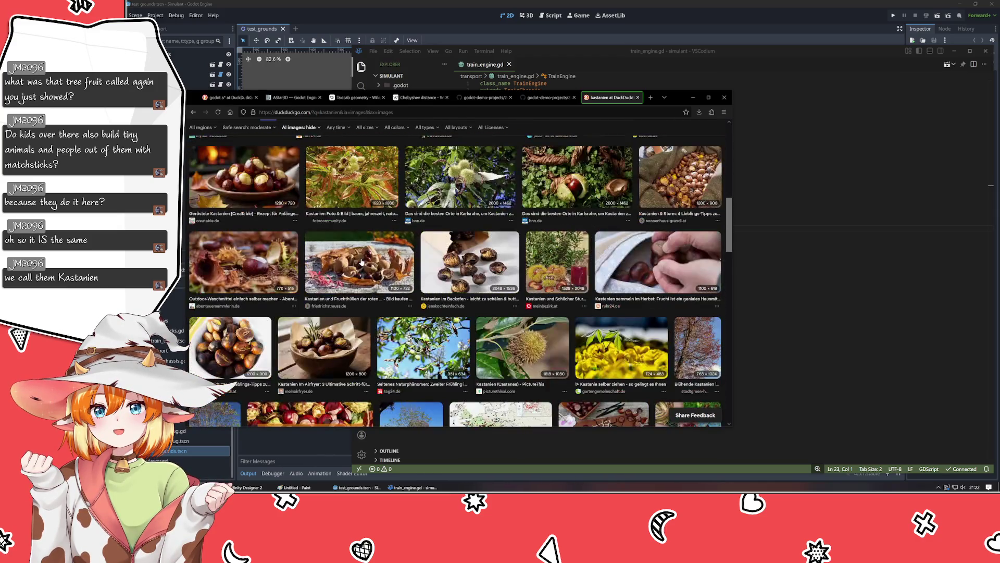
scroll(362, 262, down, 4)
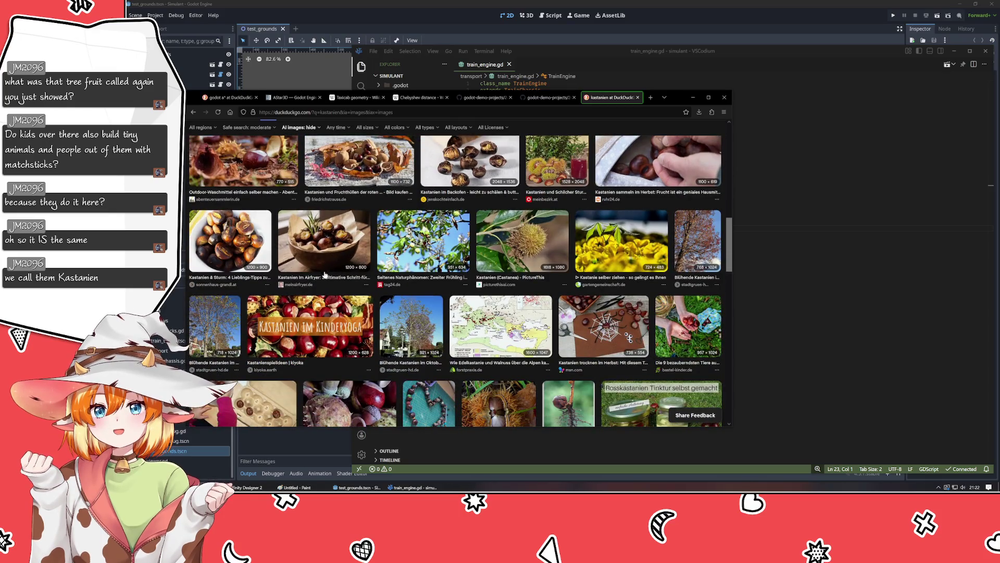
scroll(321, 359, down, 5)
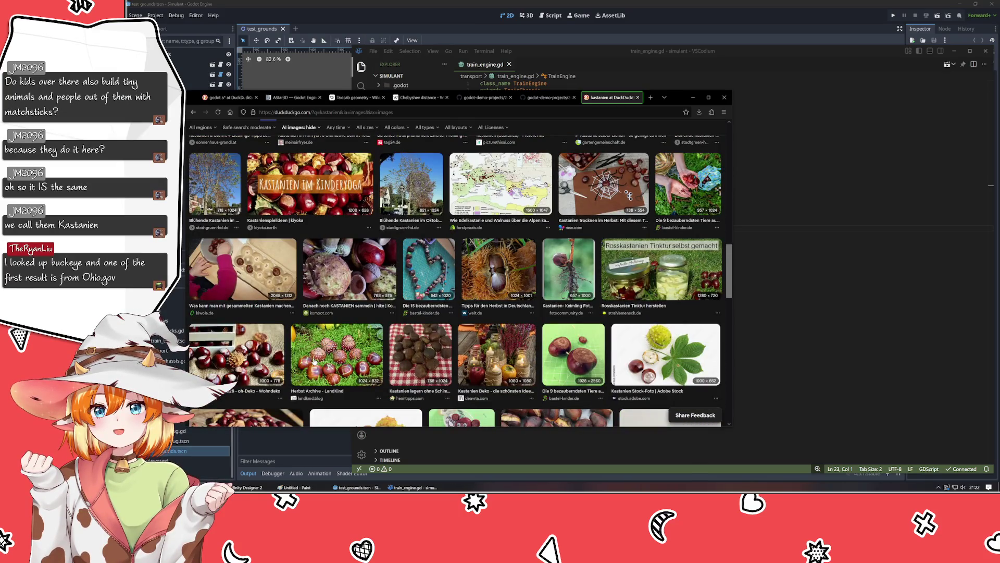
Step: Read the Buckeyes and Horse Chestnuts sections of the Sciencing article
key(Home)
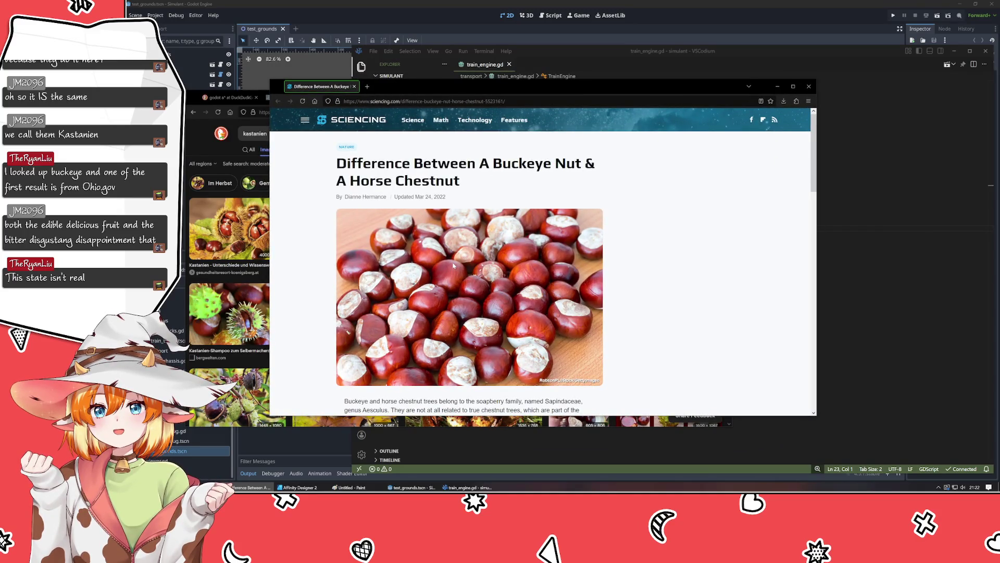
scroll(490, 316, down, 10)
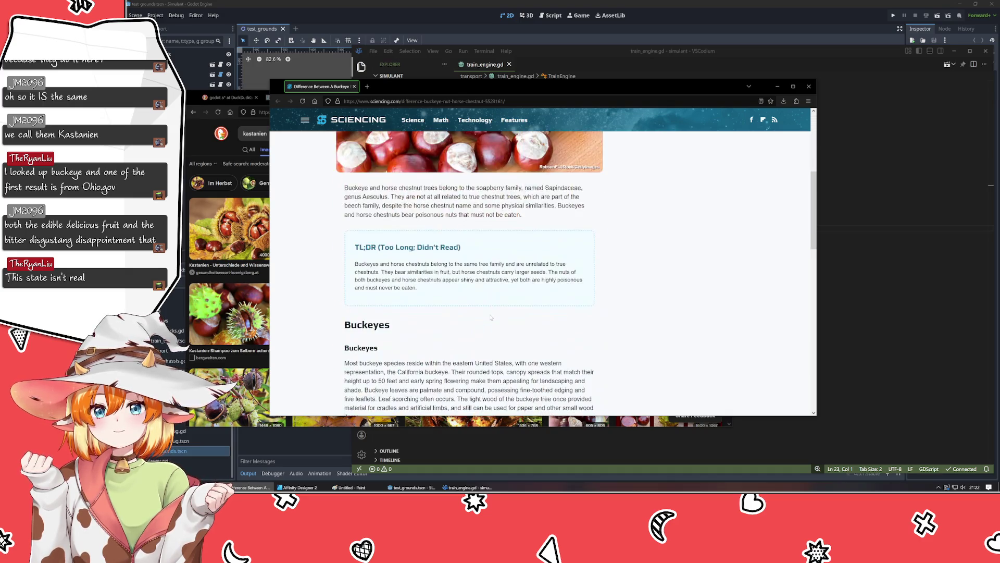
scroll(490, 317, up, 3)
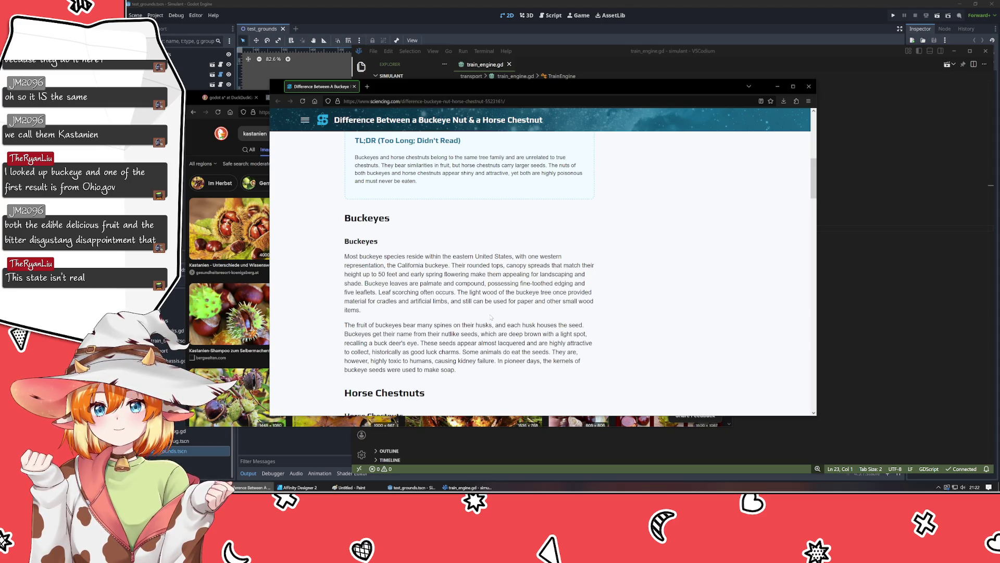
scroll(490, 317, down, 20)
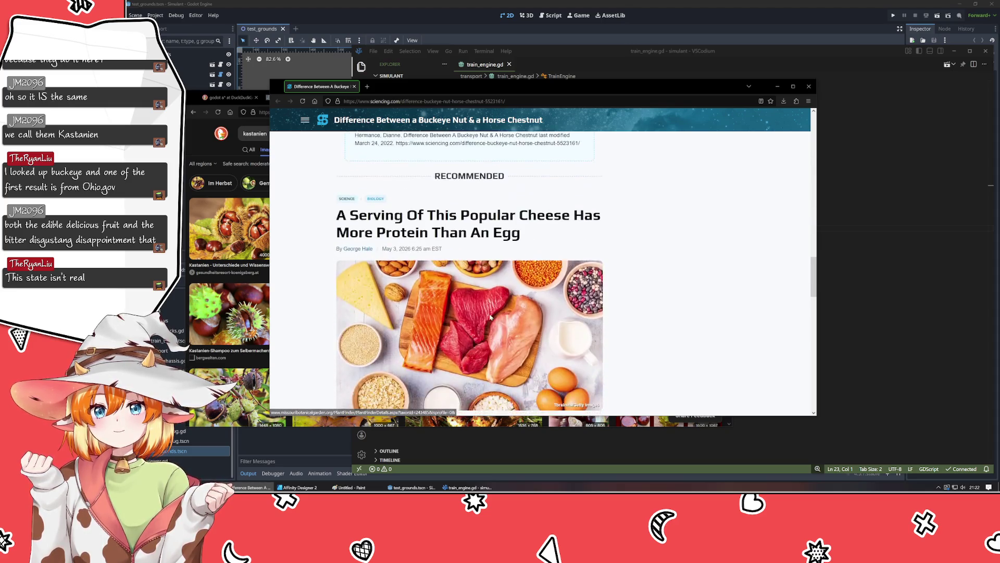
scroll(490, 317, up, 15)
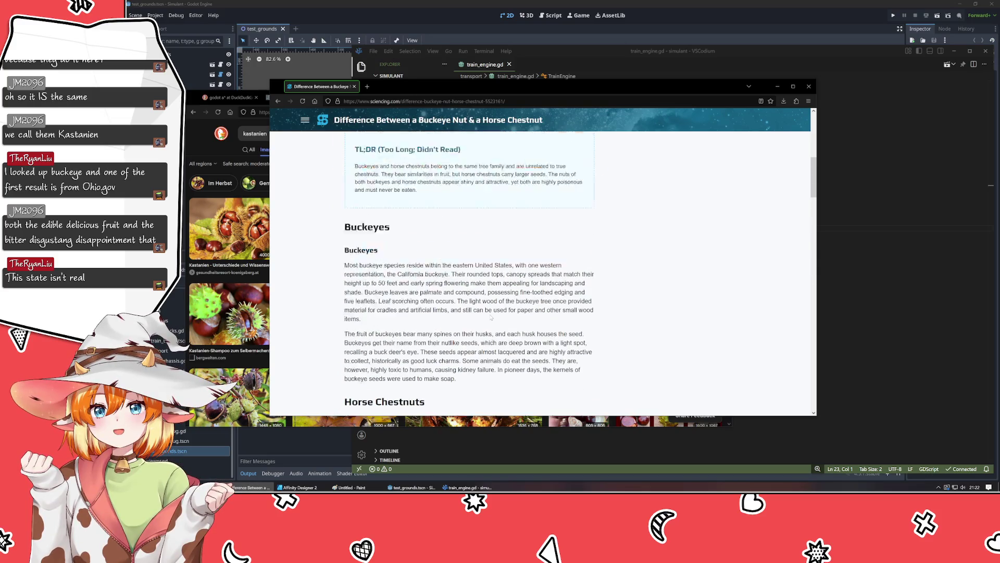
scroll(490, 317, down, 7)
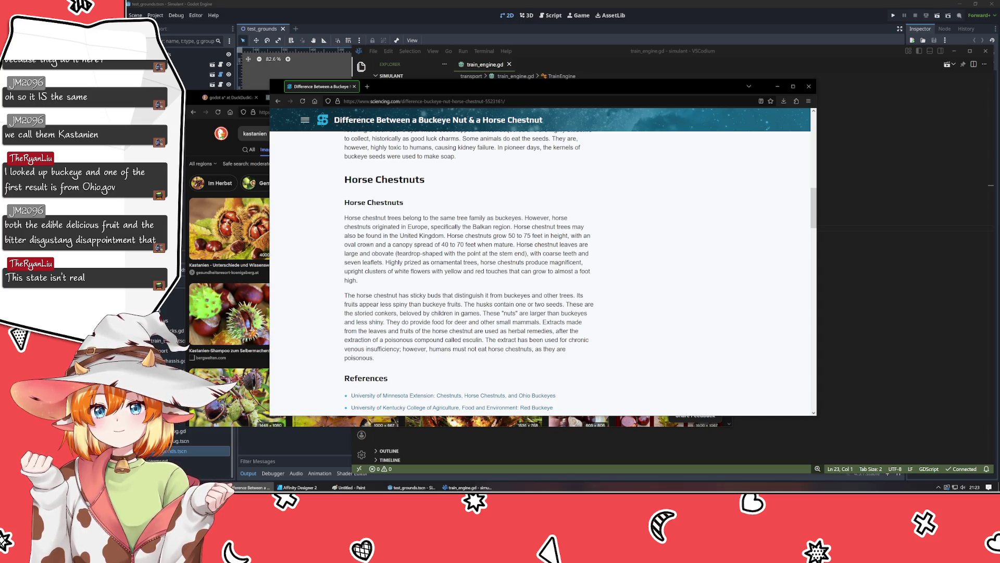
scroll(484, 312, up, 3)
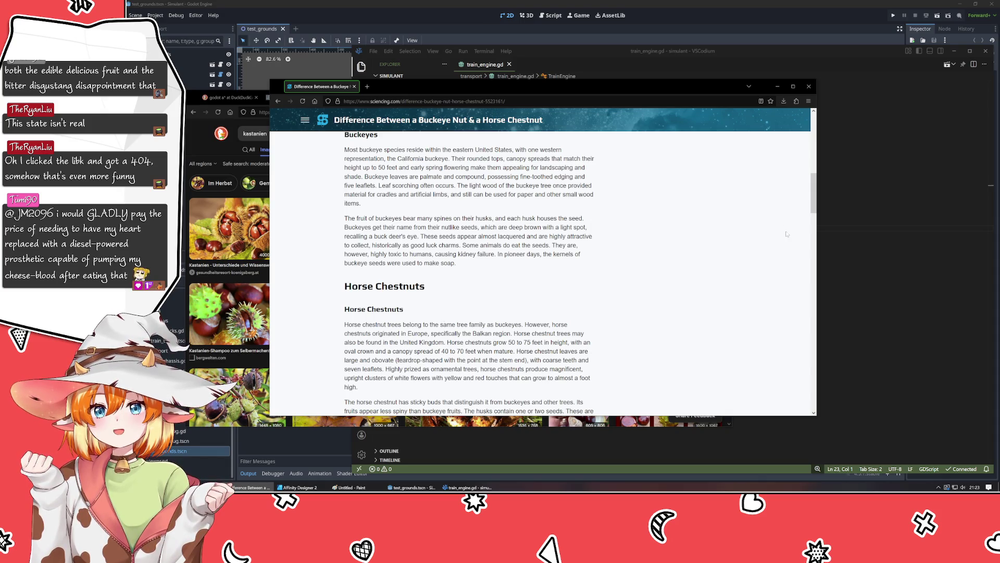
Step: Close the Sciencing buckeye article window and the kastanien search tab
click(813, 83)
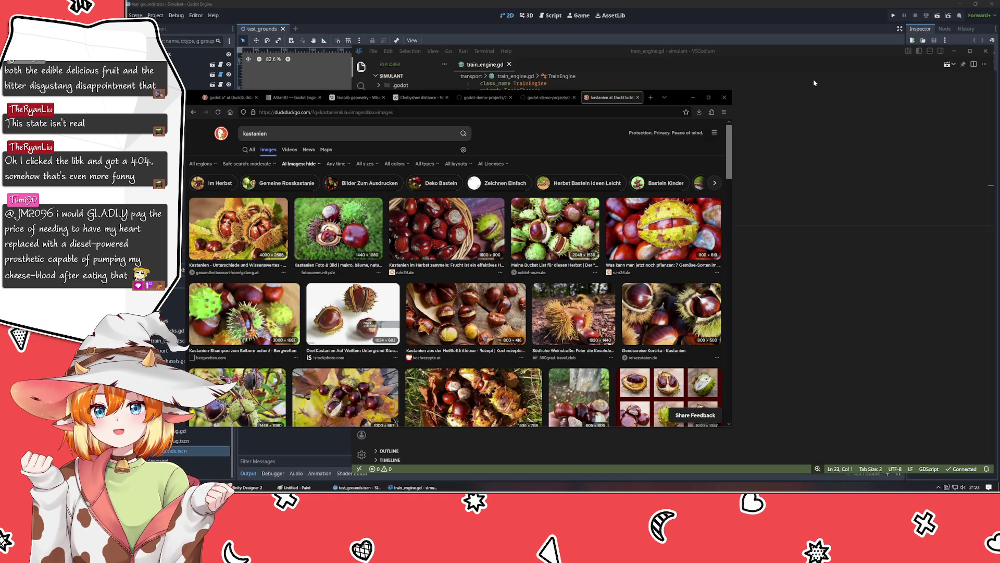
key(ctrl+w)
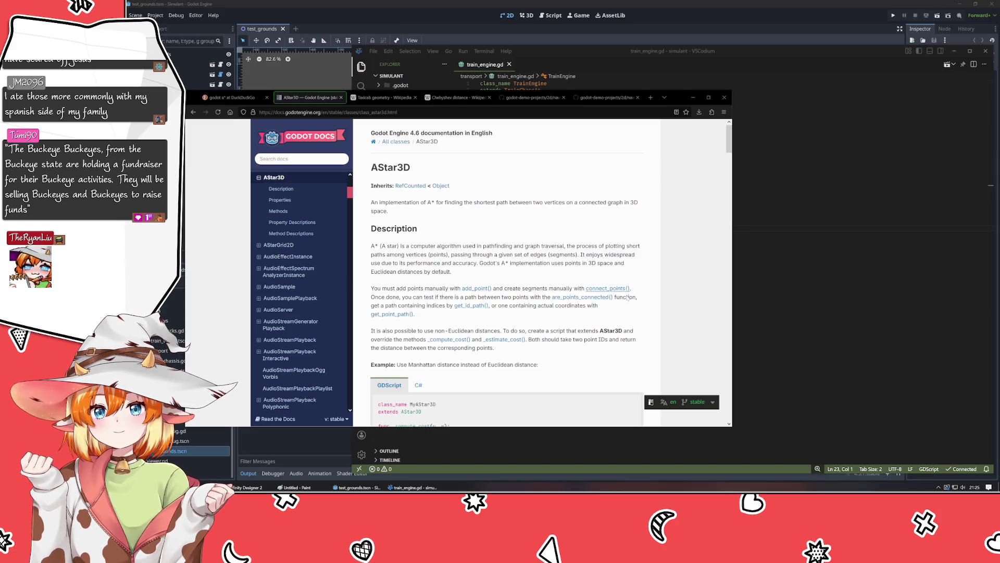
Step: Dismiss the snip-saved notification and read the AStar3D description paragraph further down the page
scroll(571, 350, down, 1)
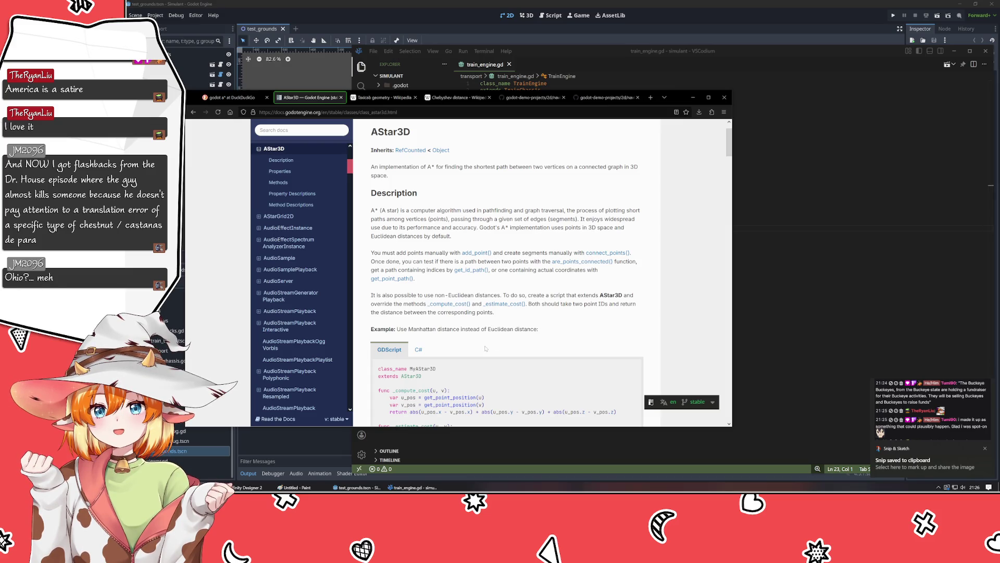
click(930, 461)
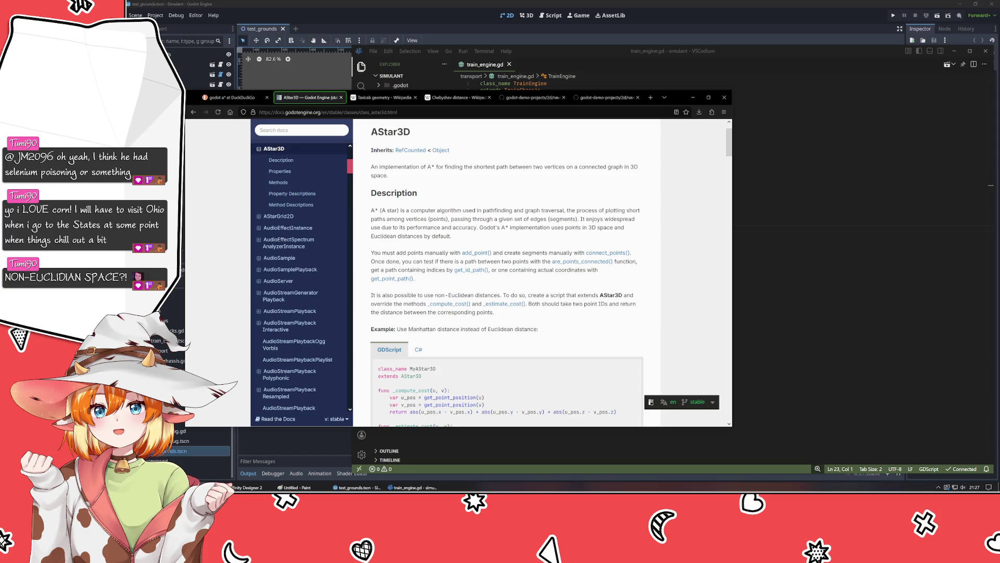
drag(370, 295, 636, 312)
click(500, 261)
scroll(500, 271, down, 3)
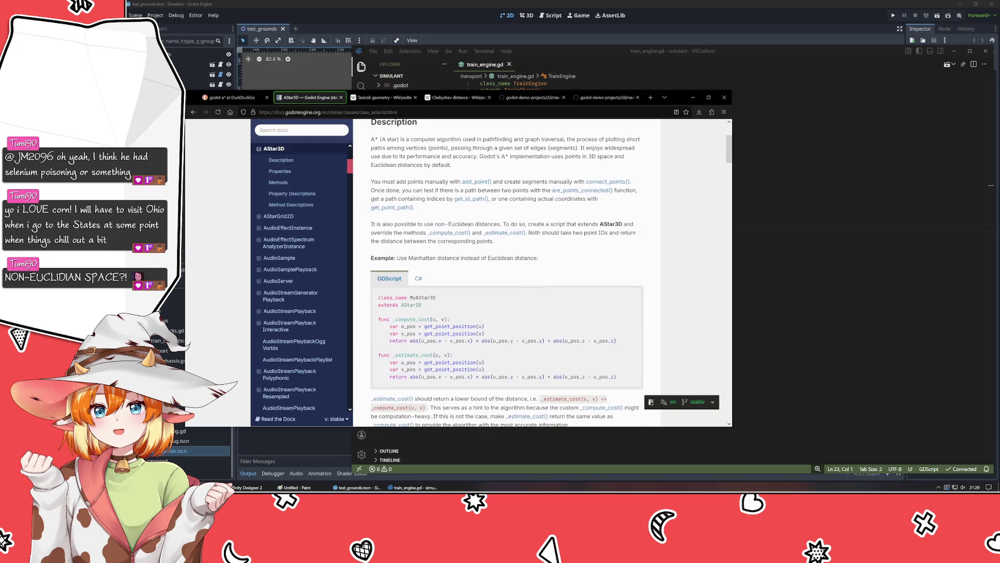
Step: Highlight the Manhattan distance example caption and the non-Euclidean distances paragraph while reading
drag(407, 258, 539, 257)
click(617, 269)
triple_click(490, 241)
click(490, 241)
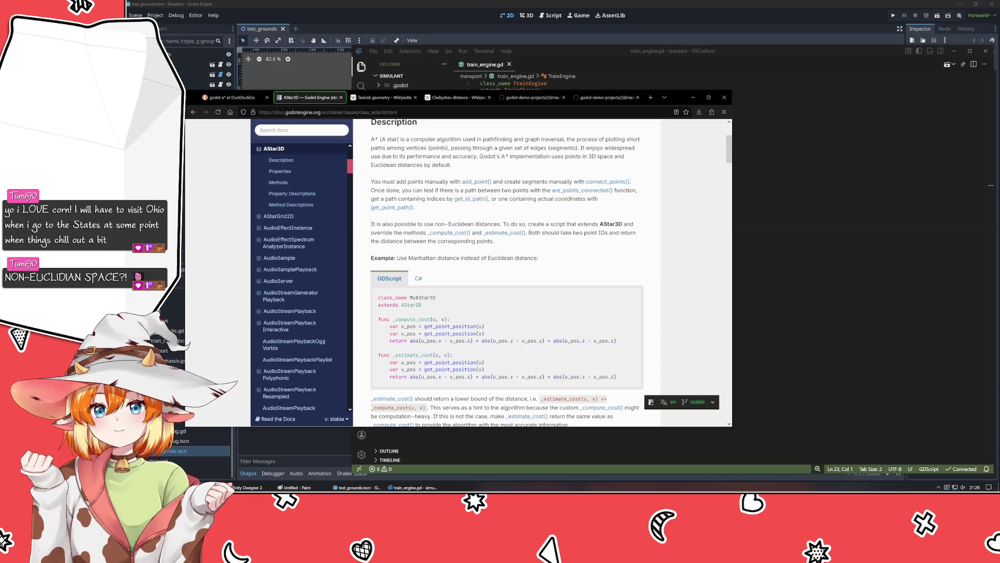
scroll(219, 90, down, 3)
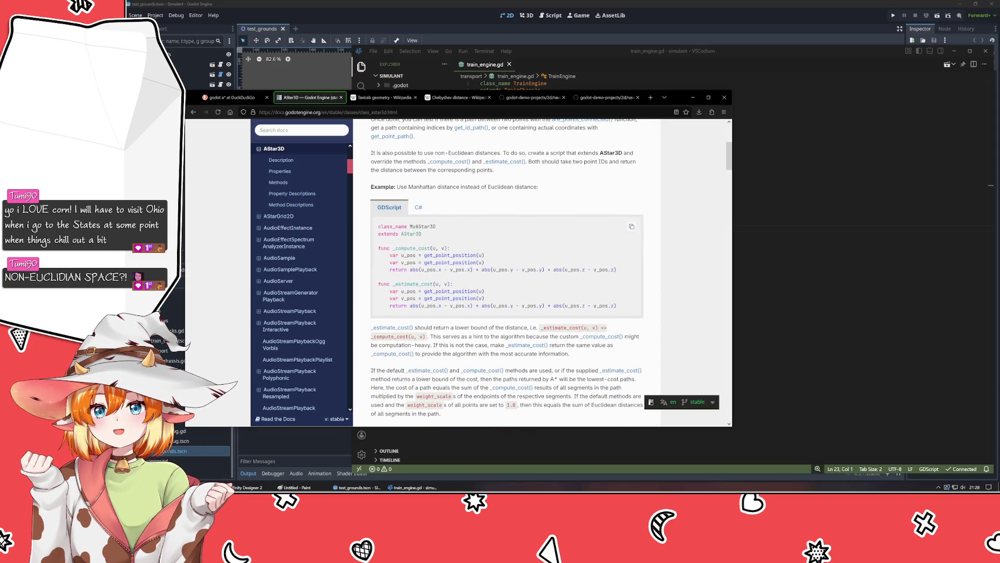
scroll(292, 194, up, 3)
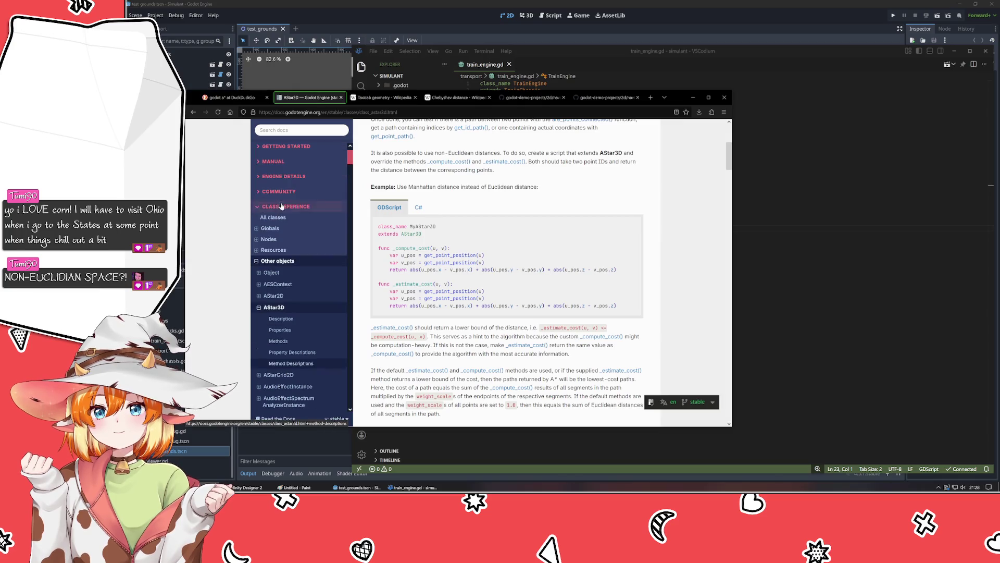
Step: Open AStarGrid2D in a new tab and bring up the AStar2D class reference
middle_click(286, 380)
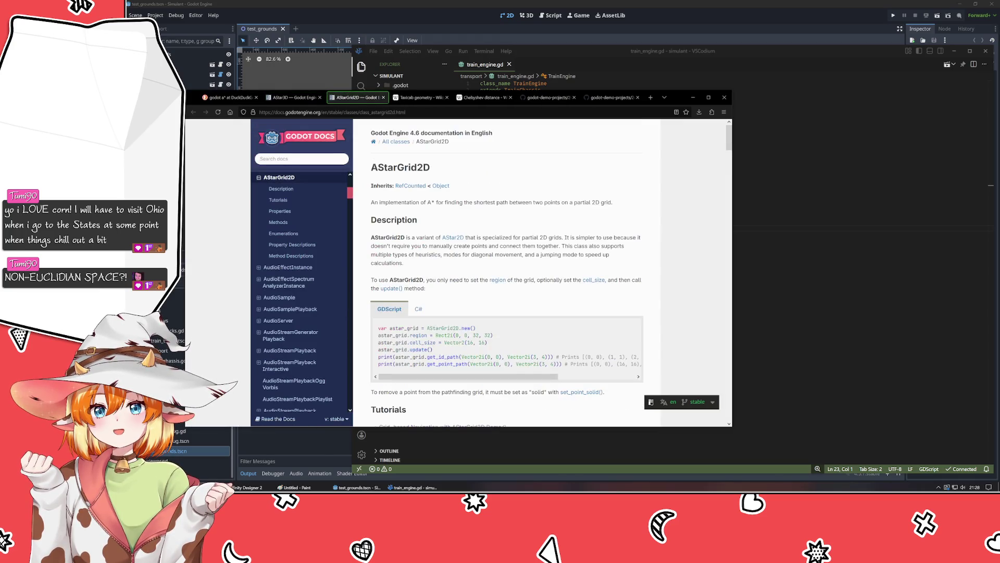
scroll(302, 268, up, 3)
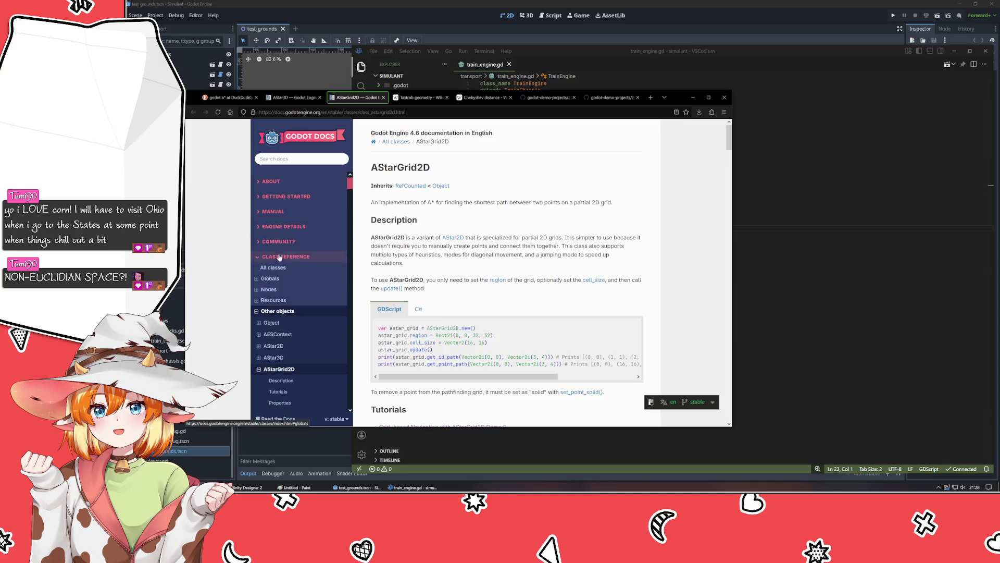
click(284, 354)
scroll(466, 280, down, 3)
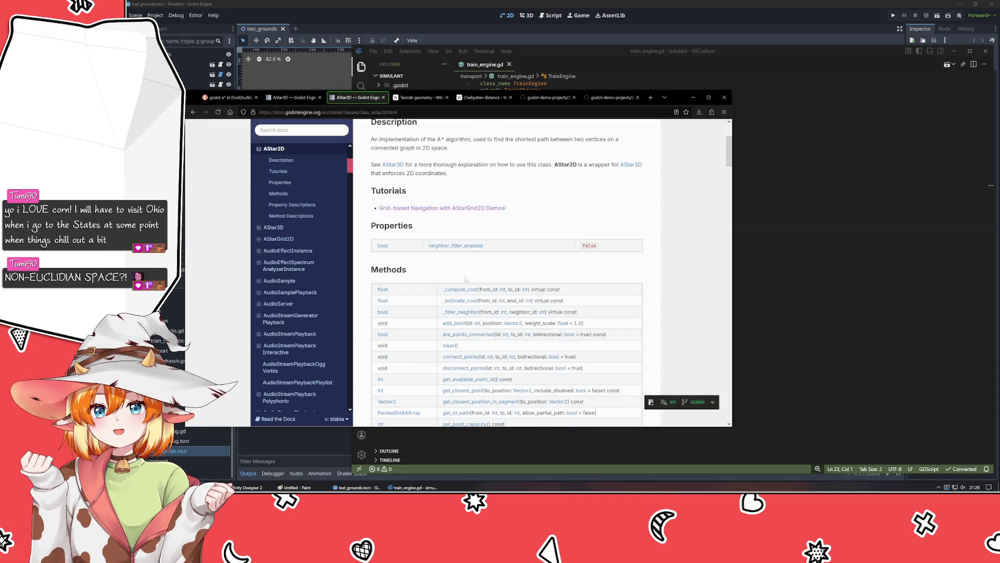
scroll(583, 294, up, 3)
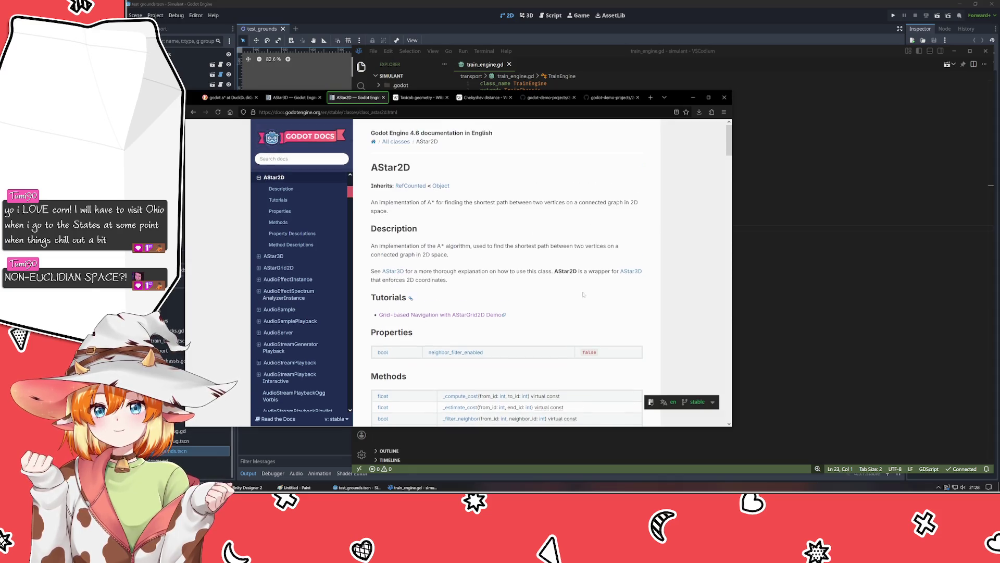
Step: Read AStar2D's AStar3D cross-reference and hidden-functions note, then return to the AStar3D page
mouse_move(371, 272)
mouse_down()
mouse_move(431, 280)
mouse_move(533, 271)
mouse_up()
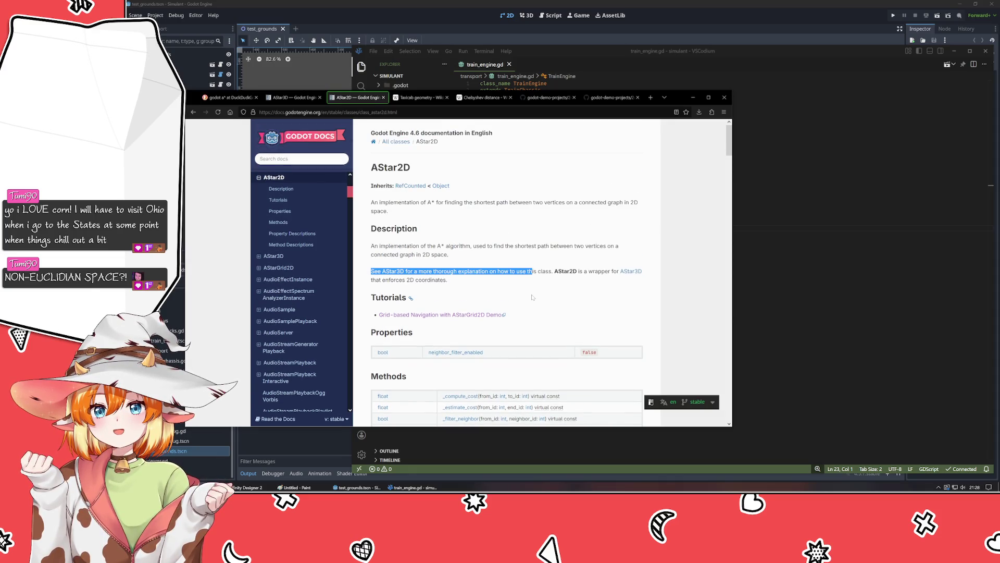
click(533, 273)
scroll(533, 291, down, 8)
scroll(533, 298, down, 5)
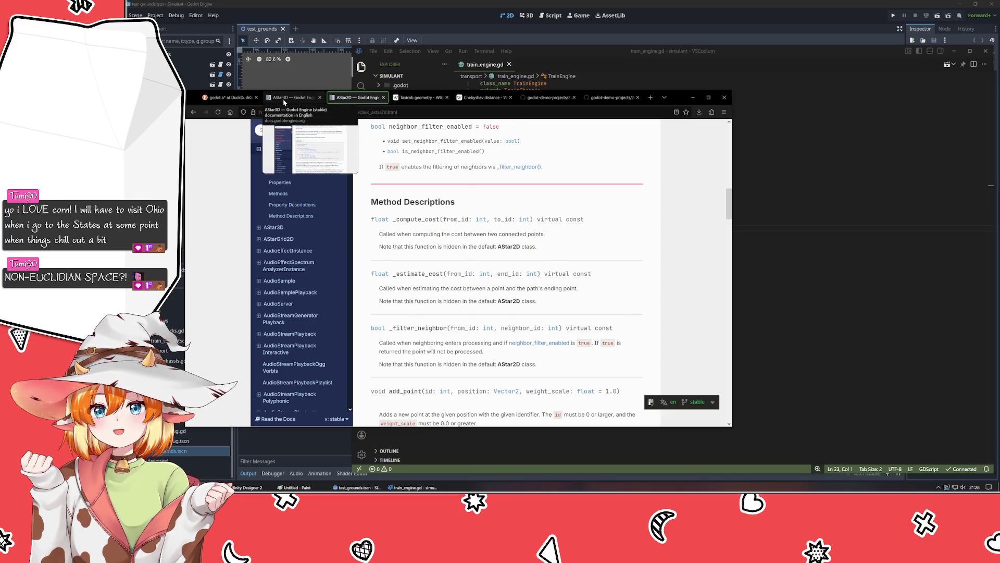
drag(430, 364, 577, 366)
click(577, 365)
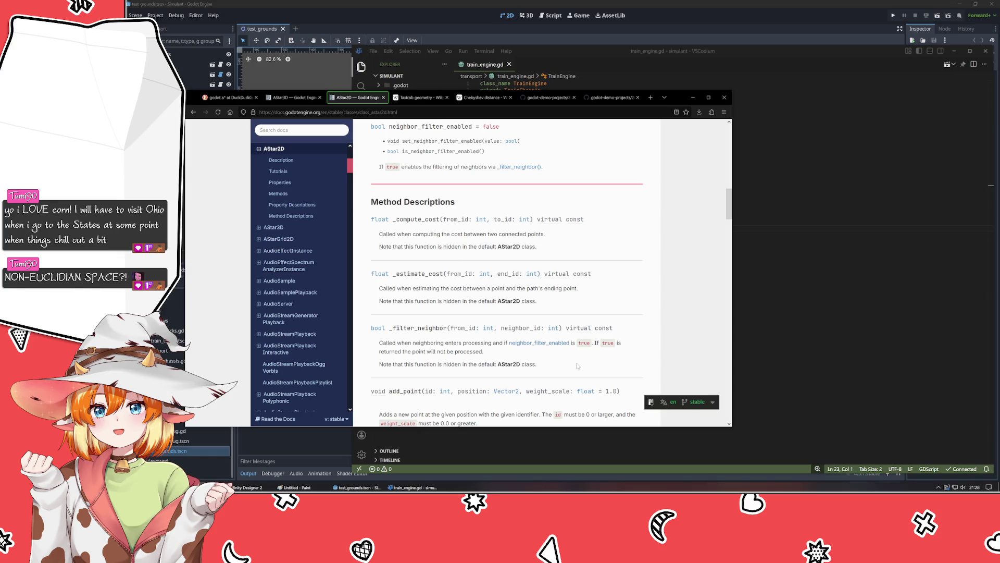
click(294, 98)
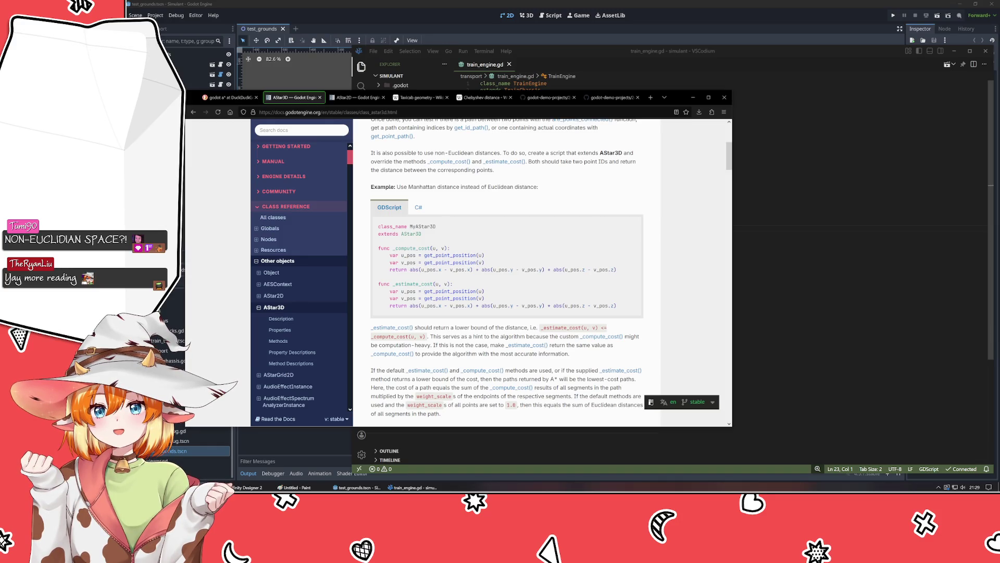
scroll(665, 314, down, 3)
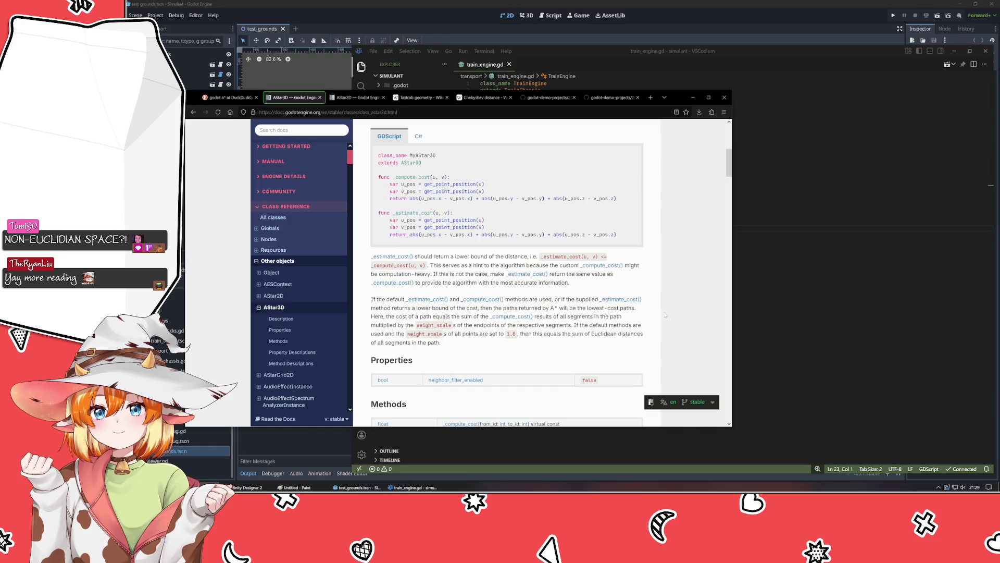
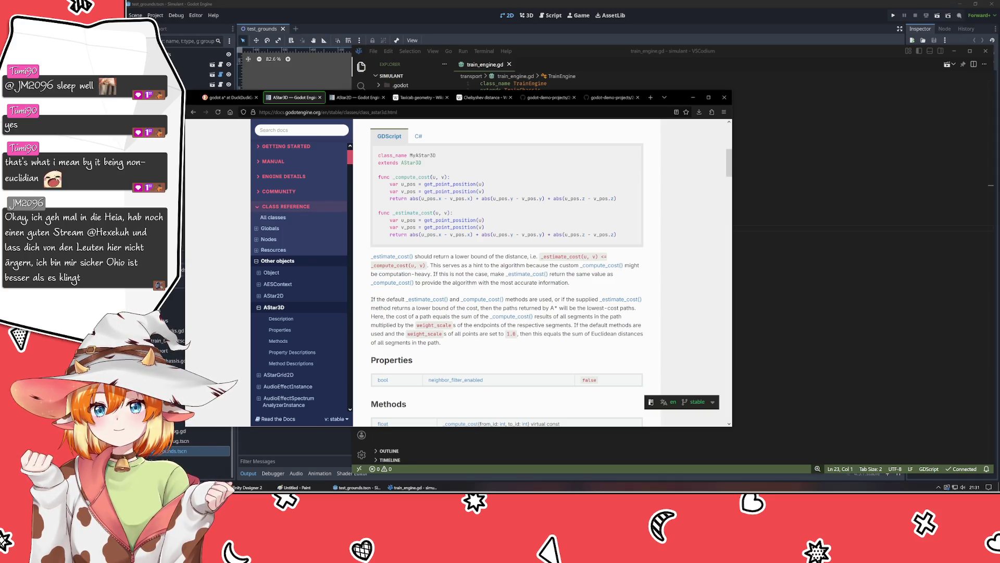
Step: Highlight the lower-bound cost sentence and the get_point_position example lines in the AStar3D docs
drag(404, 308, 477, 308)
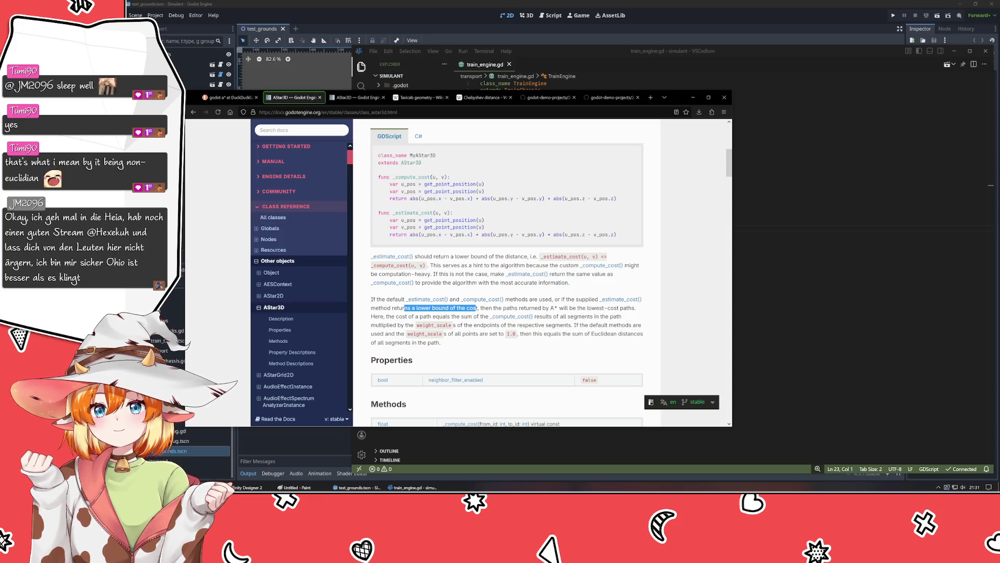
click(479, 315)
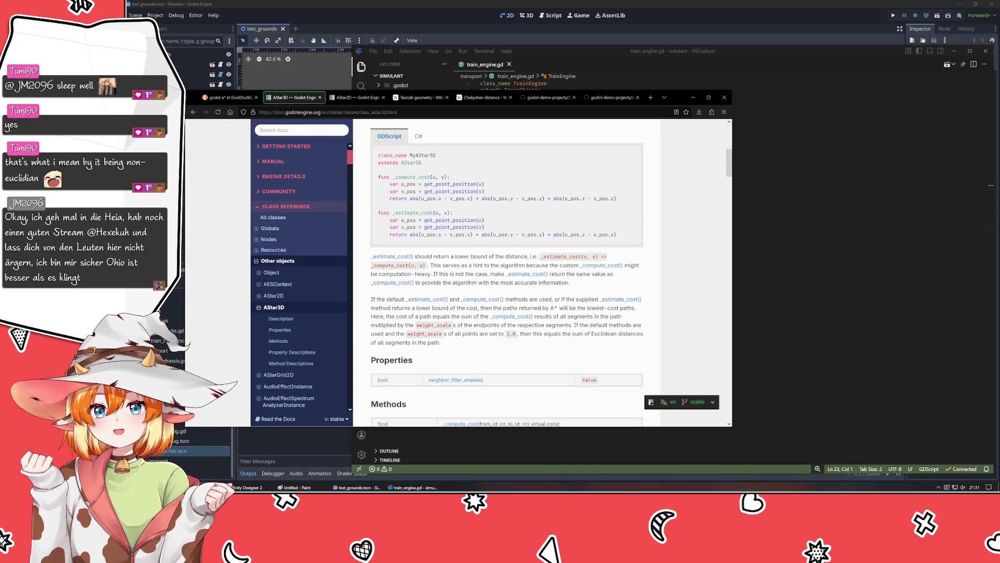
drag(430, 184, 484, 191)
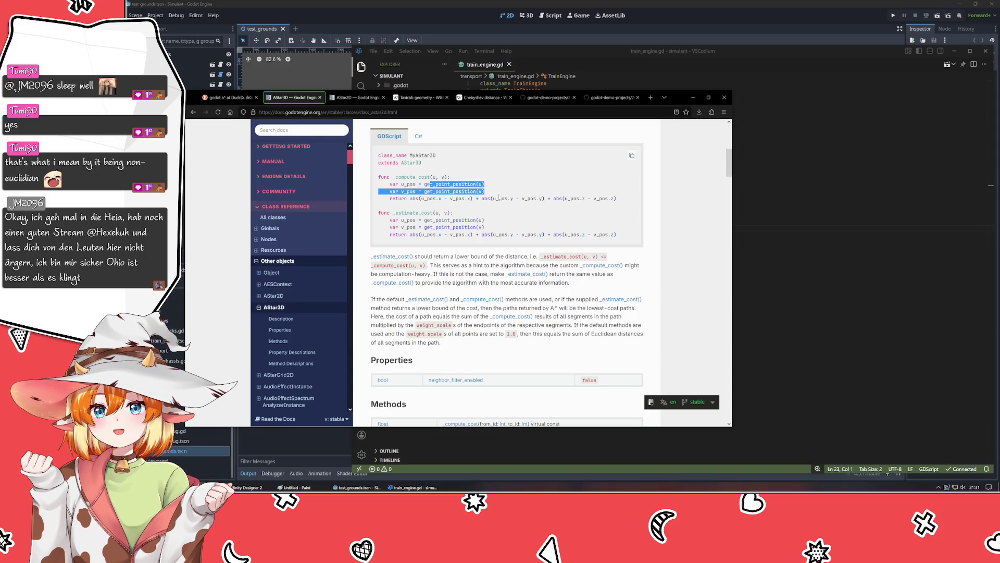
click(547, 368)
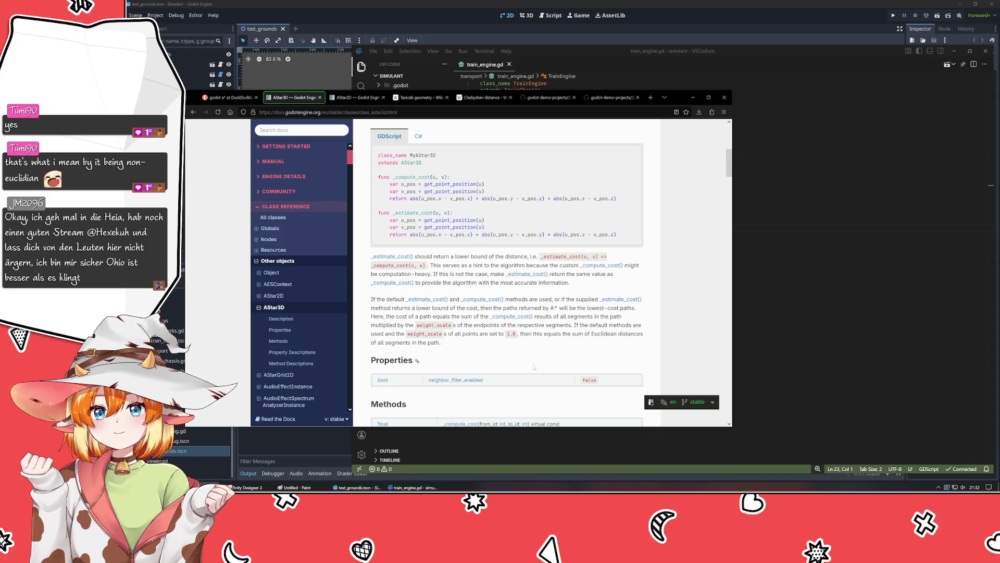
Step: Scroll through the AStar3D Methods table, marking the _compute_cost, _estimate_cost and get_point_position entries
scroll(532, 367, down, 3)
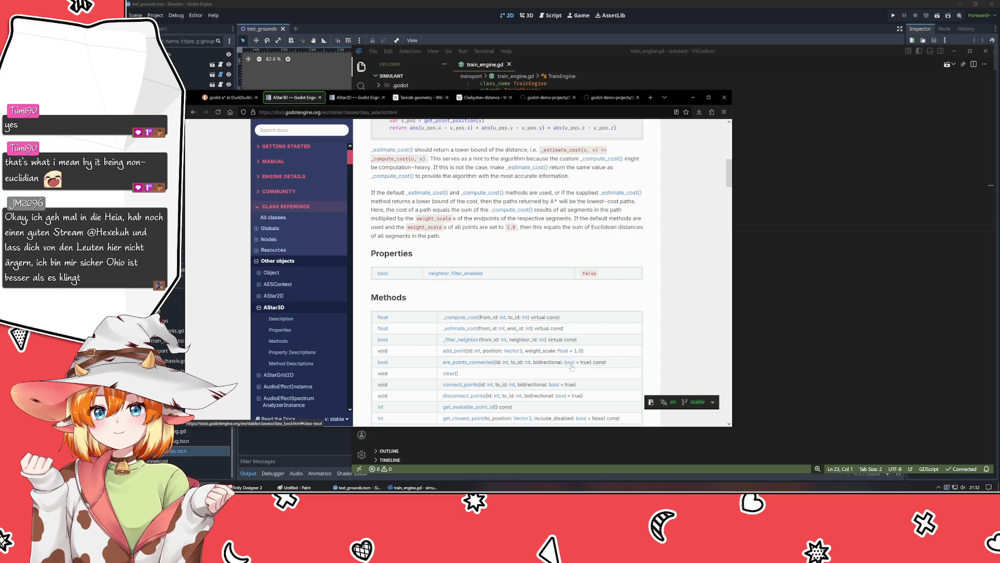
scroll(469, 359, down, 2)
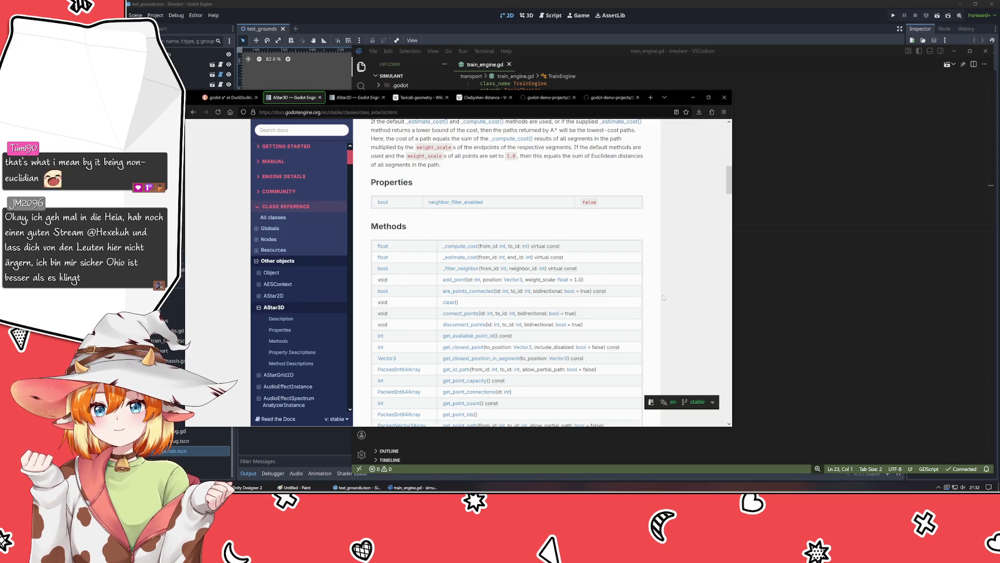
scroll(663, 297, down, 1)
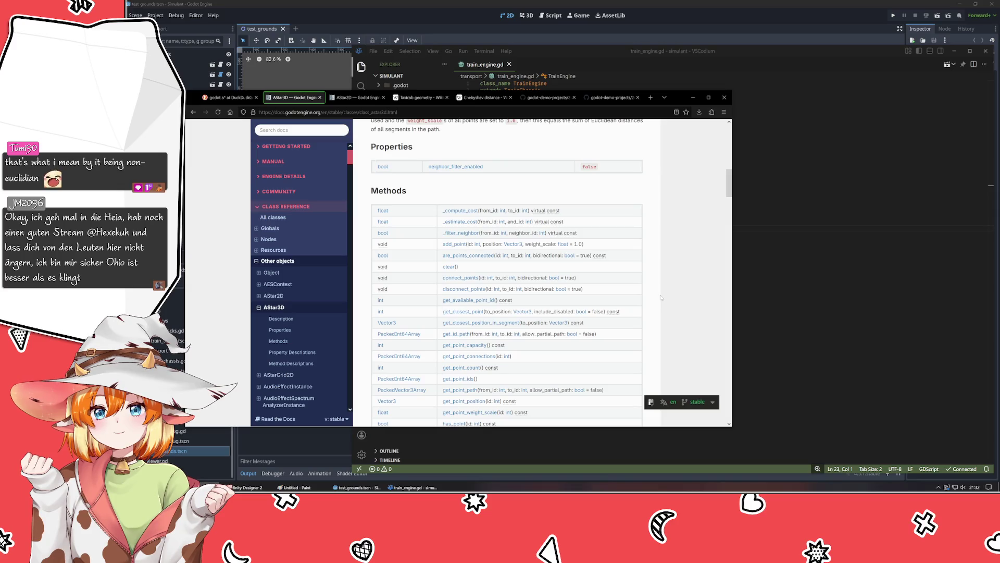
scroll(571, 303, down, 2)
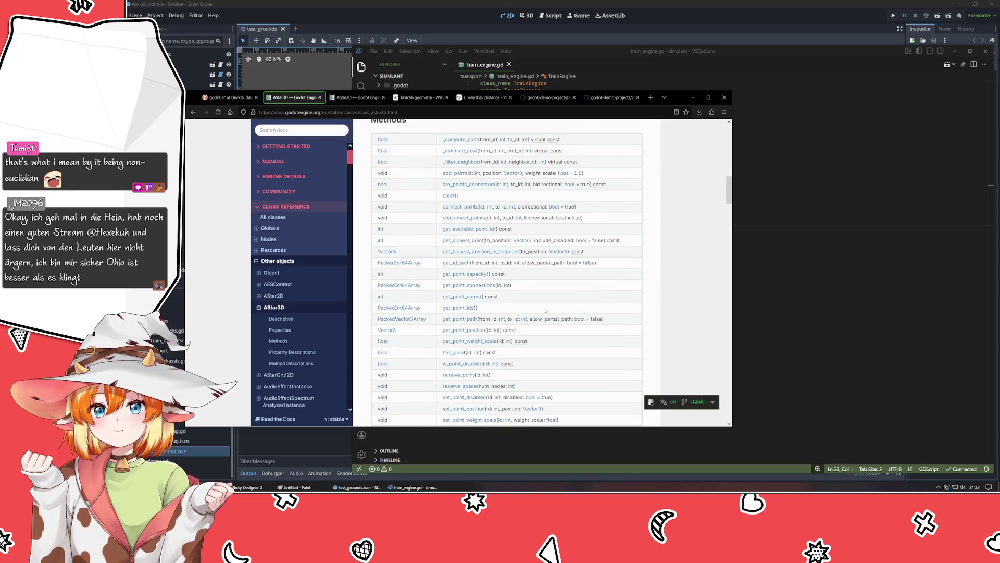
scroll(545, 310, down, 7)
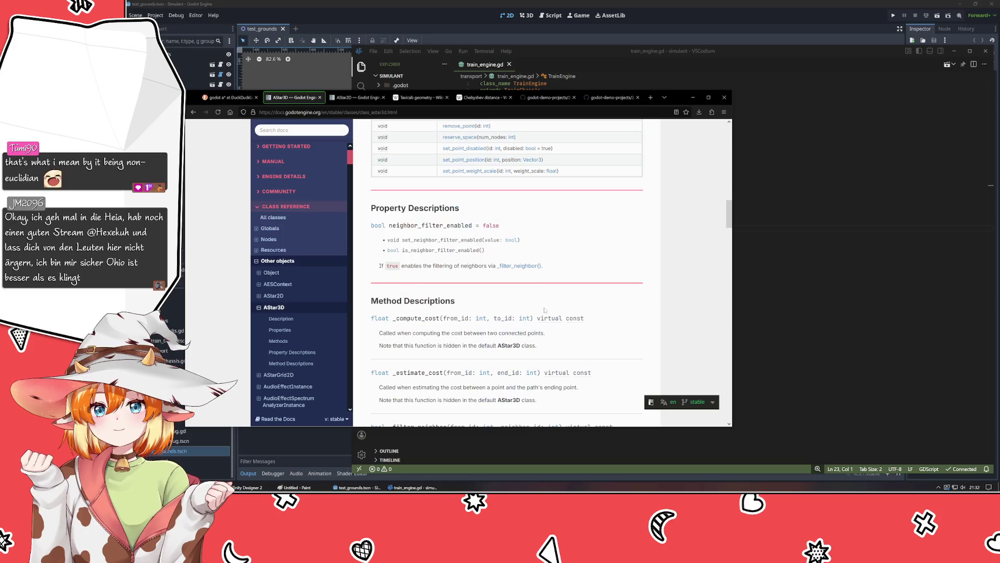
scroll(545, 310, up, 8)
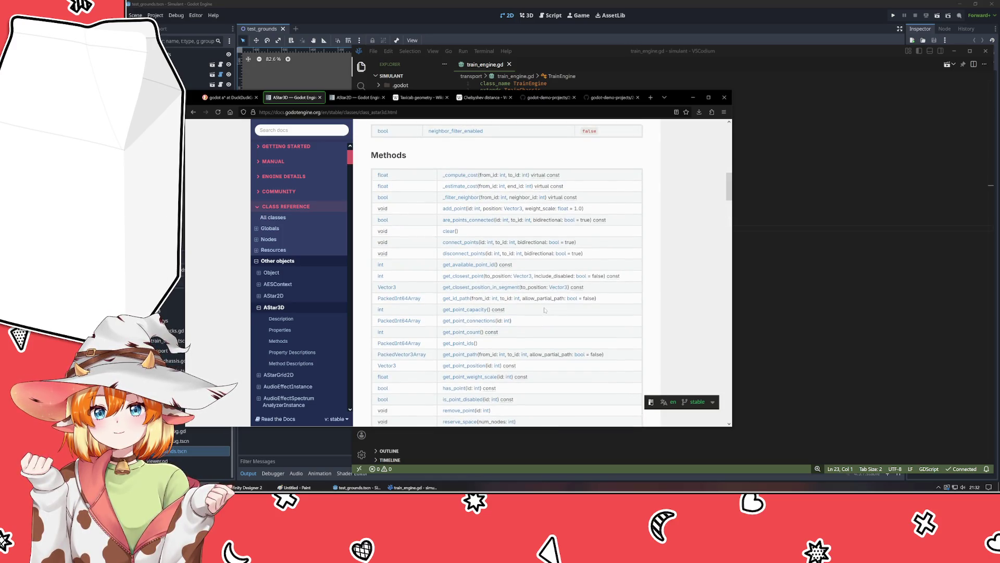
scroll(545, 310, down, 3)
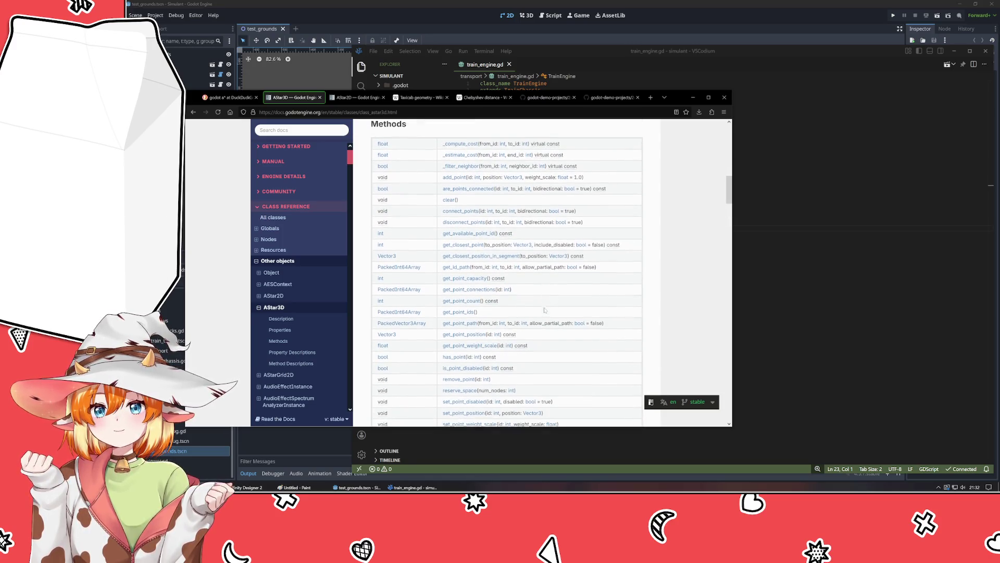
scroll(545, 310, down, 4)
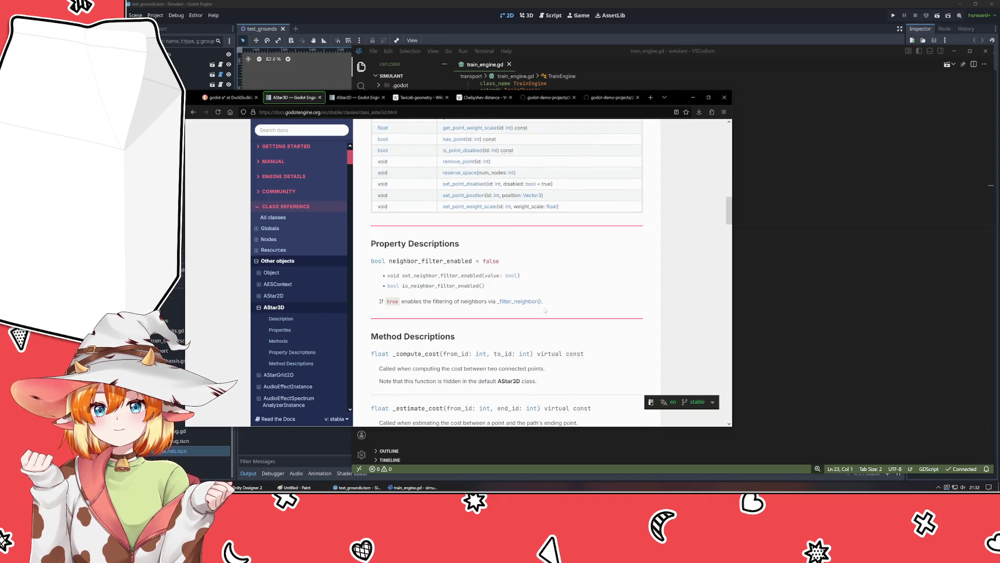
scroll(544, 310, up, 8)
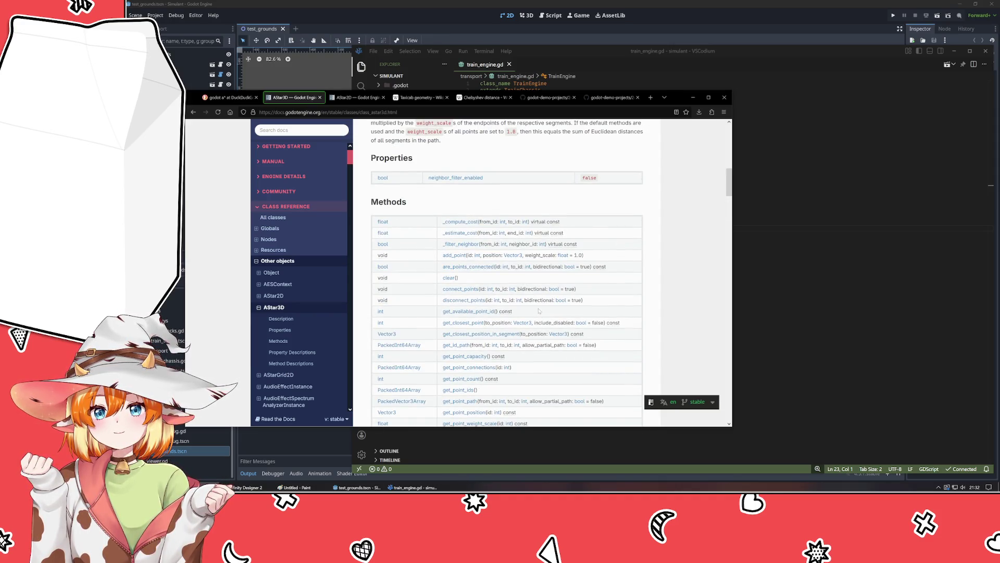
scroll(539, 311, up, 3)
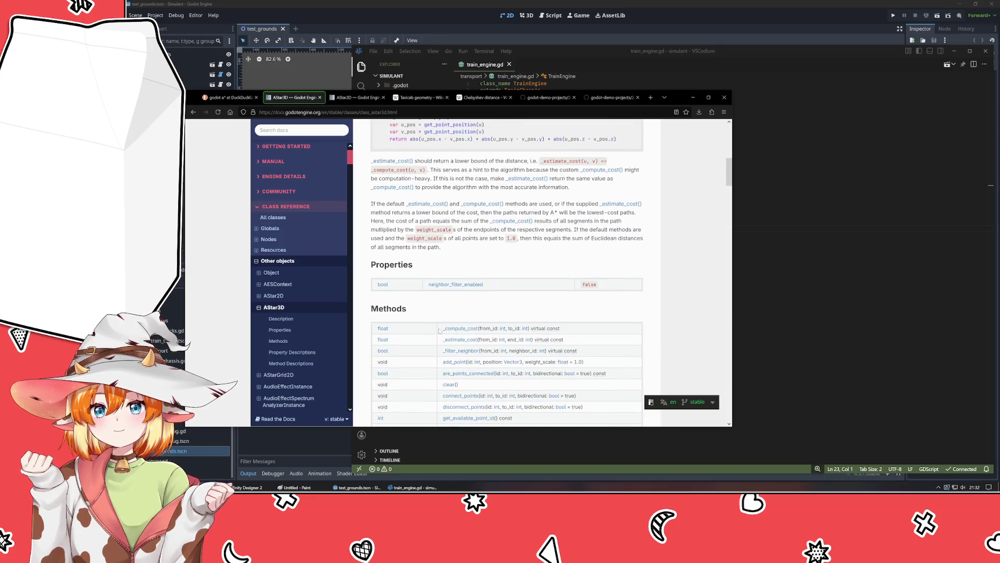
drag(439, 329, 591, 346)
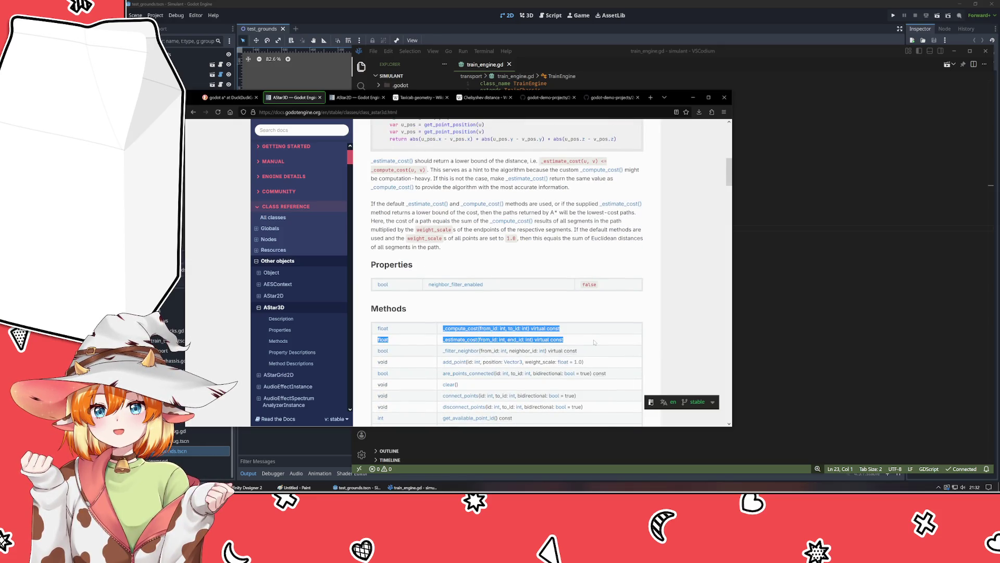
click(594, 342)
scroll(594, 342, up, 5)
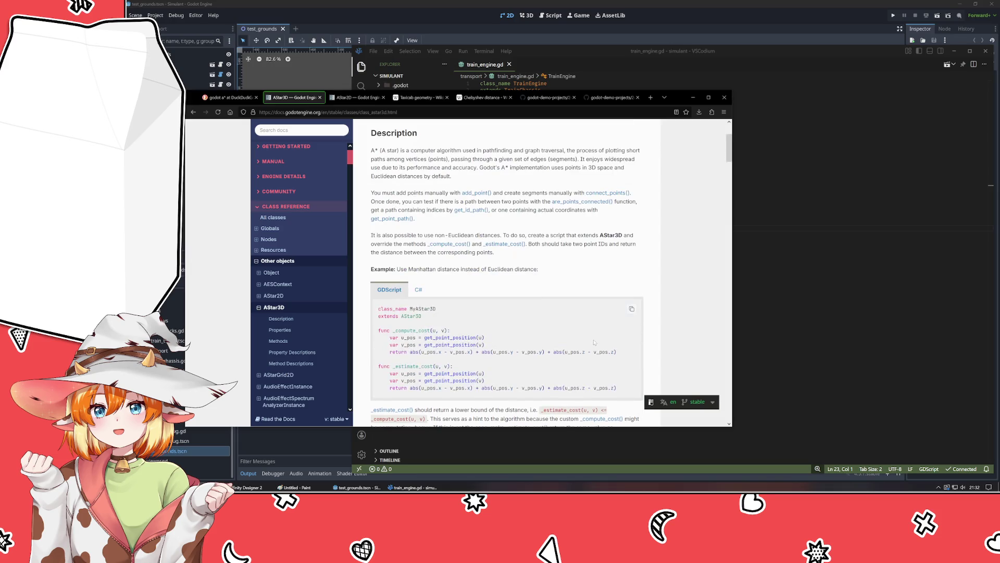
scroll(541, 351, down, 2)
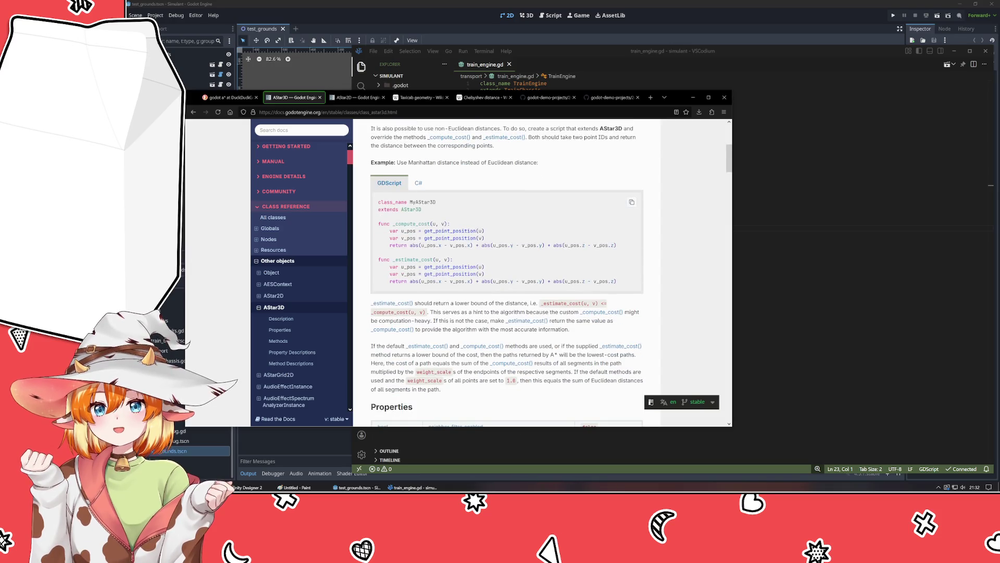
scroll(442, 231, down, 12)
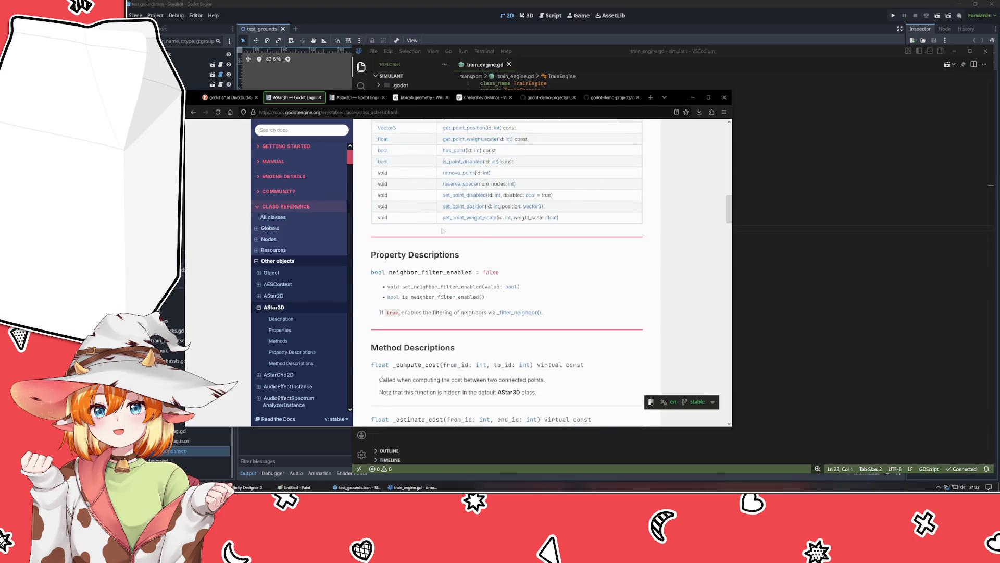
scroll(442, 231, up, 4)
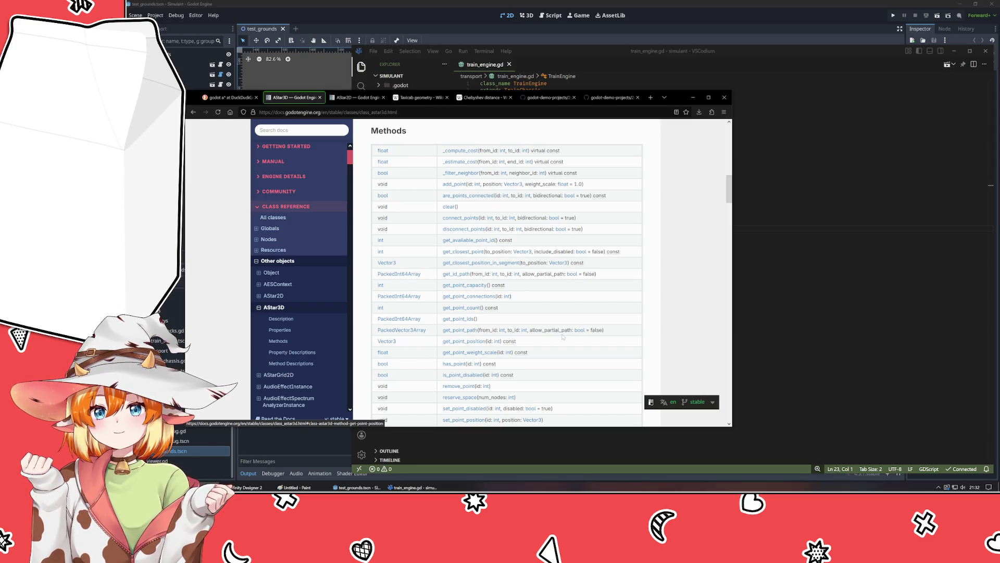
drag(551, 342, 426, 342)
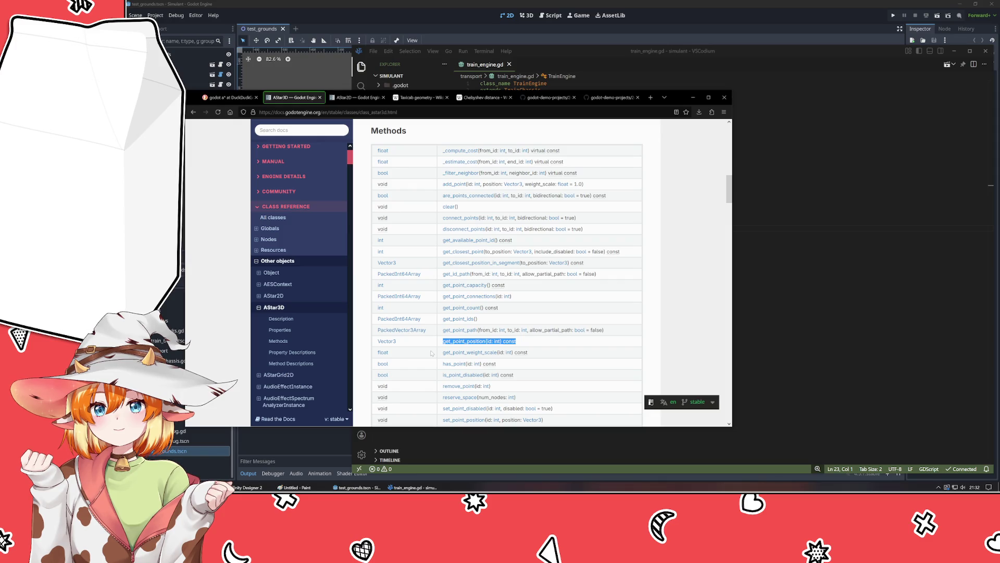
Step: Switch to the AStar2D class reference and scroll to its Methods list
key(ctrl+Tab)
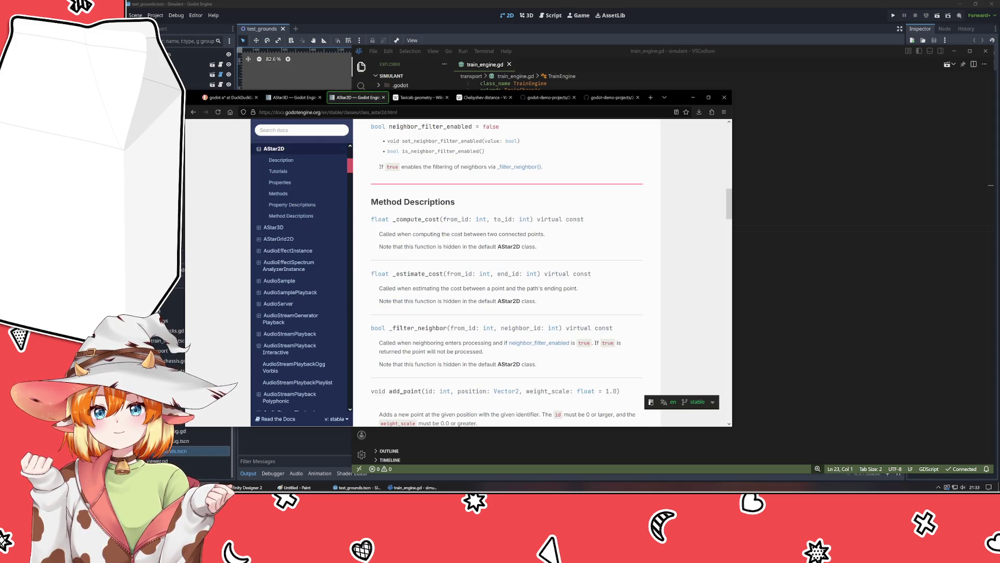
scroll(507, 271, up, 5)
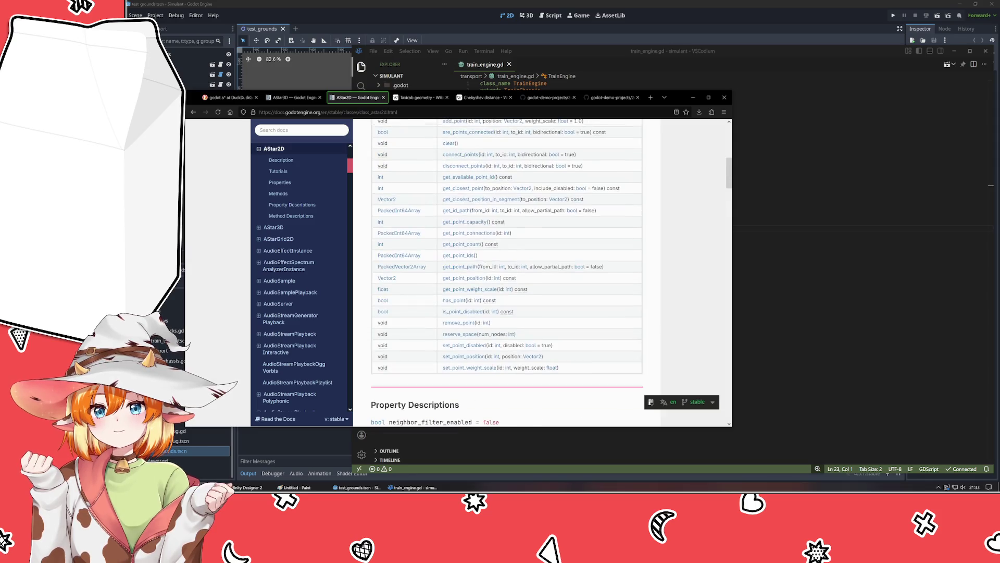
scroll(431, 354, up, 5)
scroll(432, 354, down, 5)
Step: Back in Godot, select the four train and track nodes in the Scene dock and delete them
key(alt+Tab)
scroll(420, 235, down, 5)
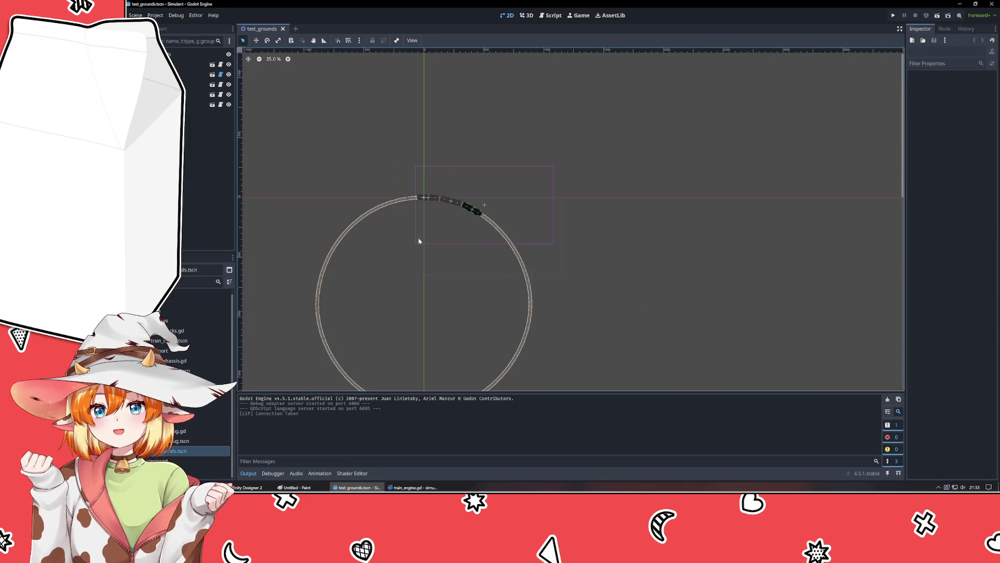
scroll(394, 285, up, 2)
drag(297, 178, 618, 423)
click(589, 330)
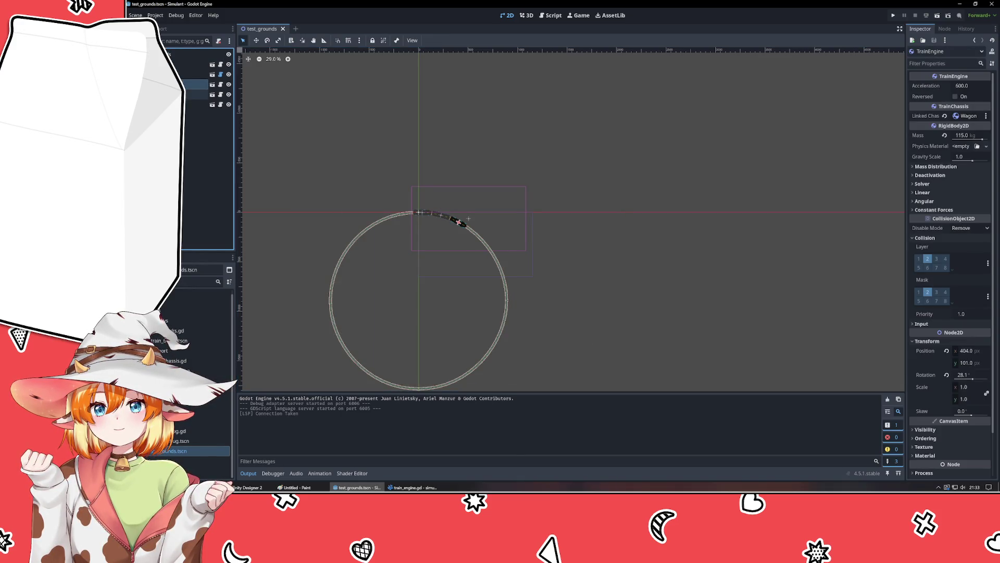
click(196, 74)
shift+click(195, 104)
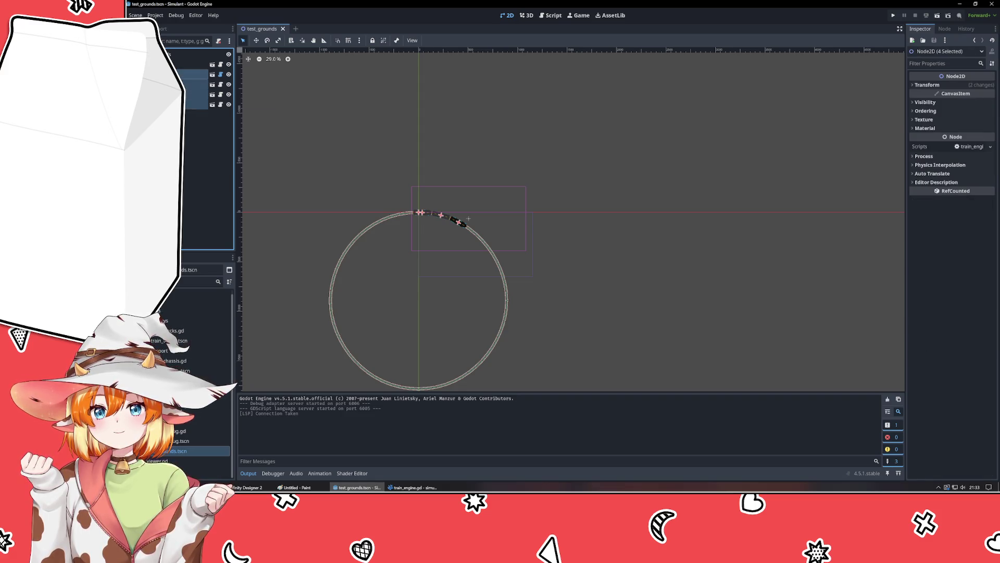
key(Delete)
key(Return)
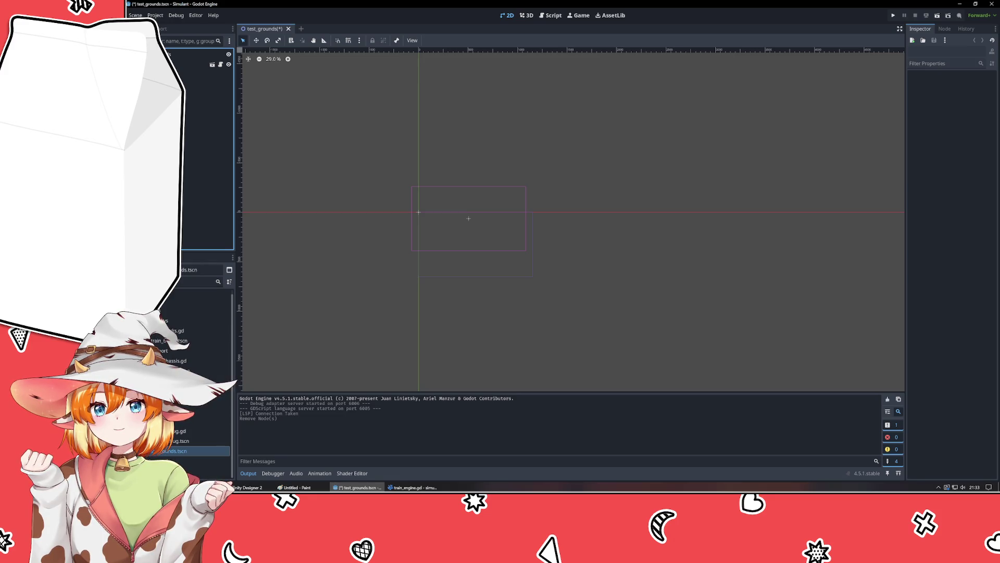
Step: Revert the Viewer node's position to 0,0 and save test_grounds
click(193, 64)
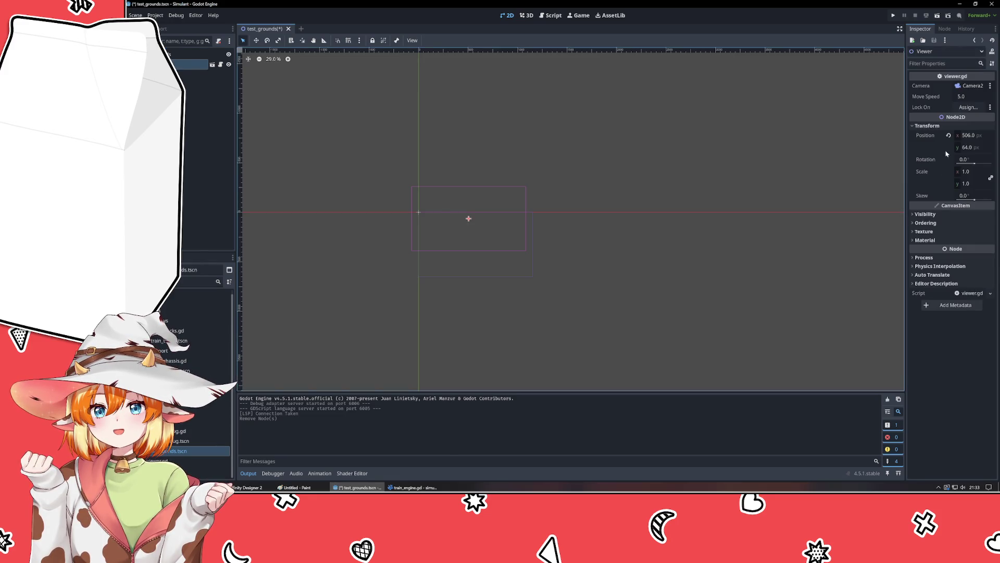
click(949, 135)
click(580, 261)
key(f)
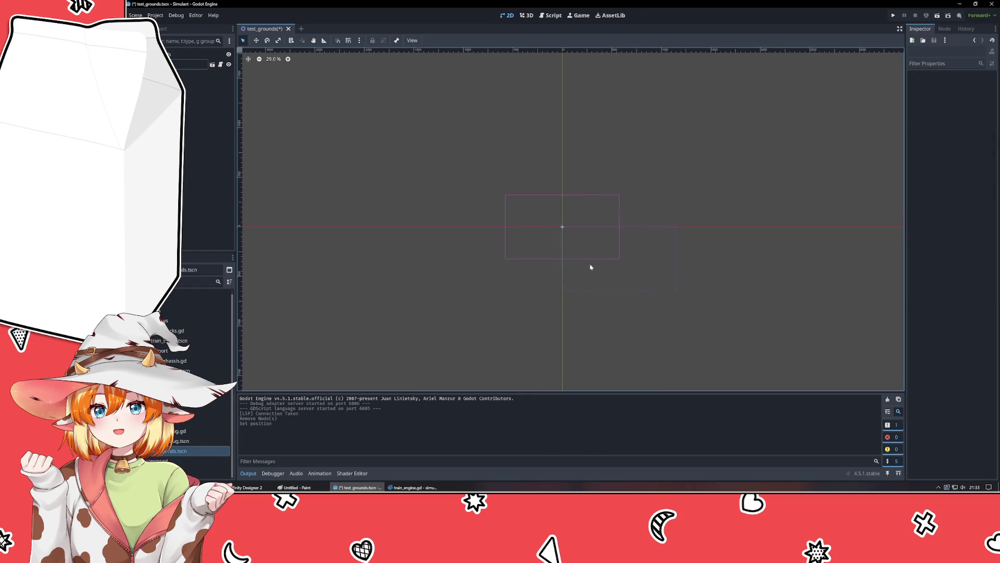
key(ctrl+s)
Step: Zoom and pan the 2D viewport over the emptied scene, then open the Project menu
scroll(573, 273, up, 7)
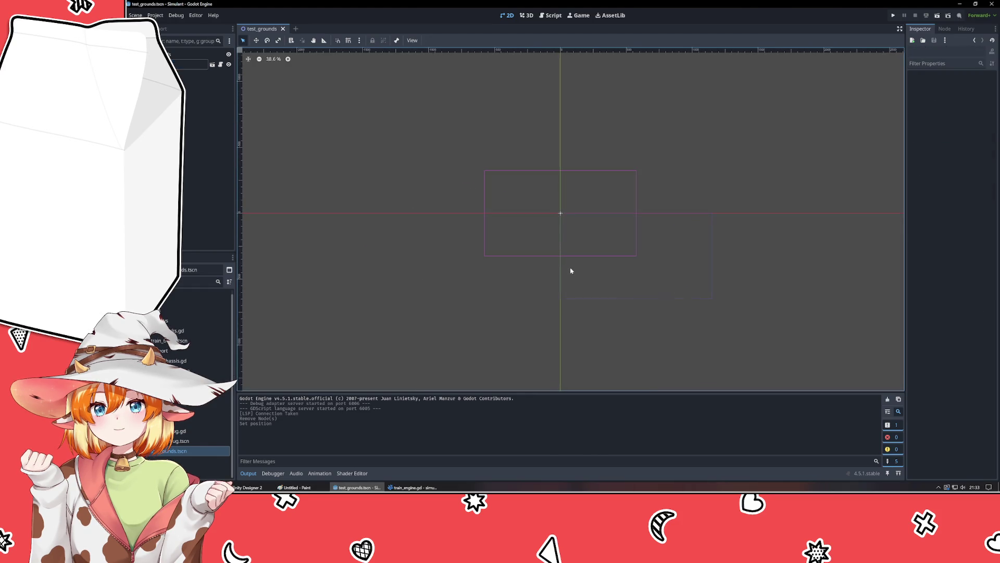
mouse_move(666, 281)
mouse_down()
mouse_move(647, 302)
mouse_move(640, 339)
mouse_move(656, 329)
mouse_up()
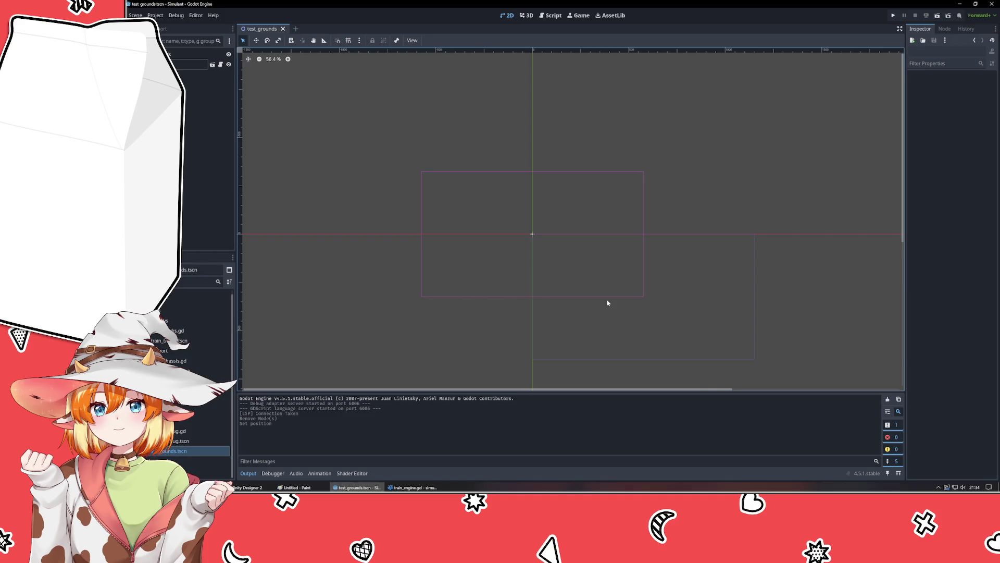
scroll(608, 303, up, 5)
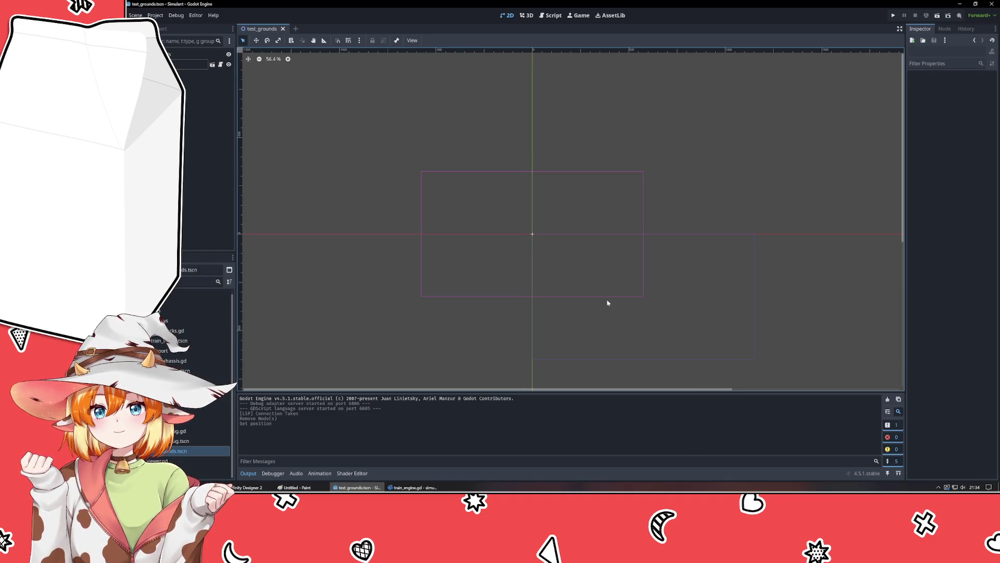
scroll(608, 302, up, 1)
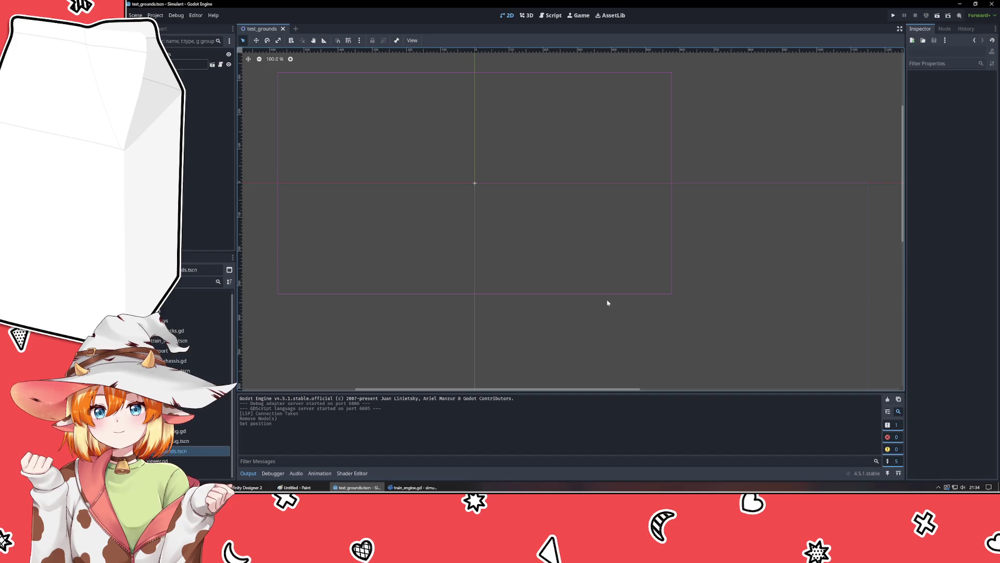
mouse_move(607, 303)
mouse_down()
mouse_move(672, 329)
mouse_move(653, 272)
mouse_move(622, 265)
mouse_up()
scroll(694, 328, down, 7)
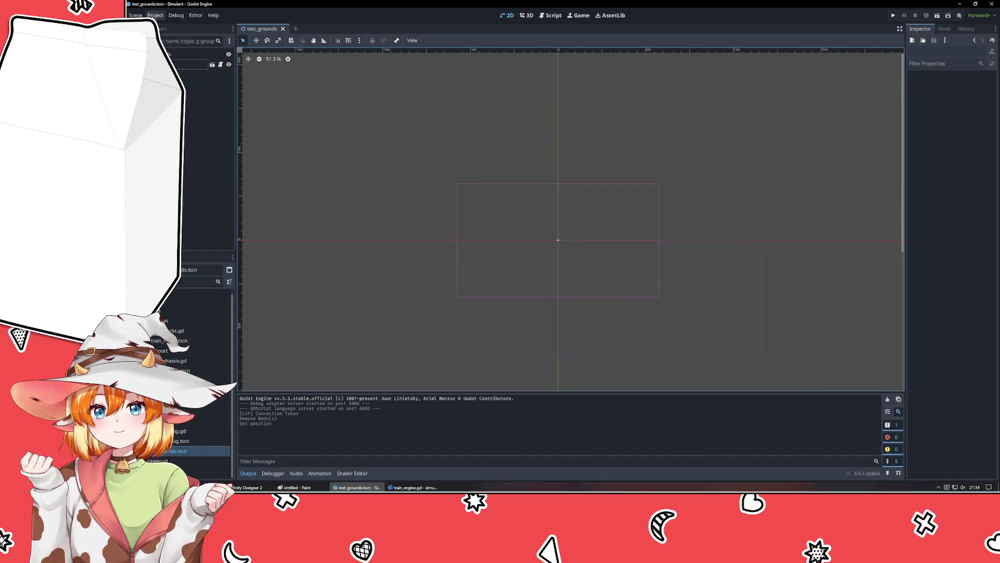
click(156, 15)
Step: In Project Settings > Display > Window, set viewport width 1280 and height 720
click(172, 26)
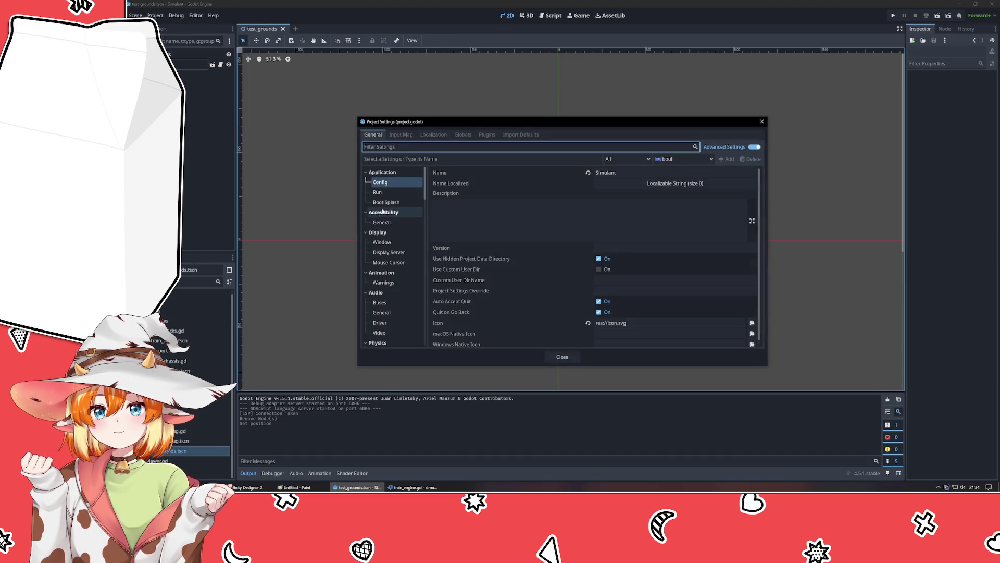
click(391, 244)
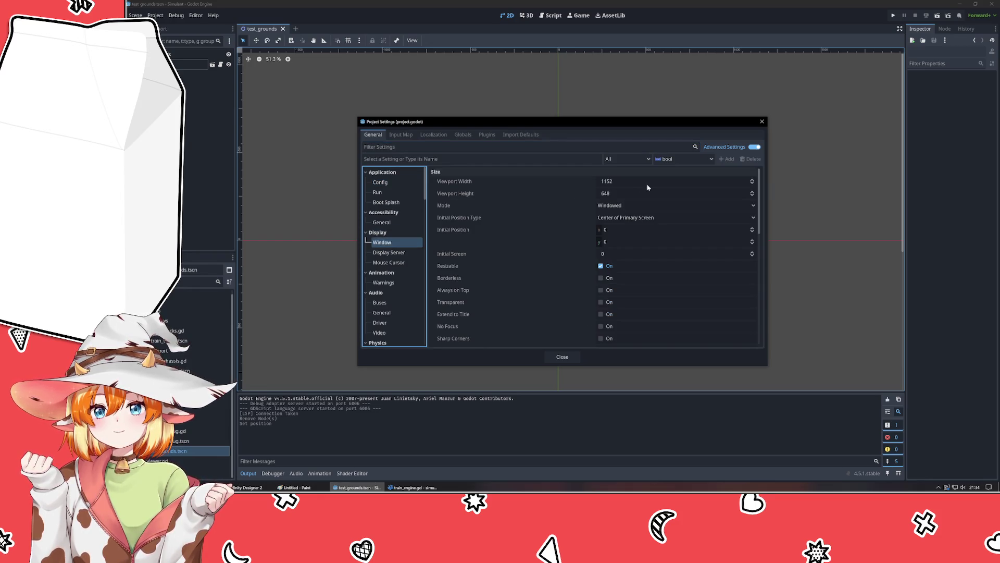
click(625, 180)
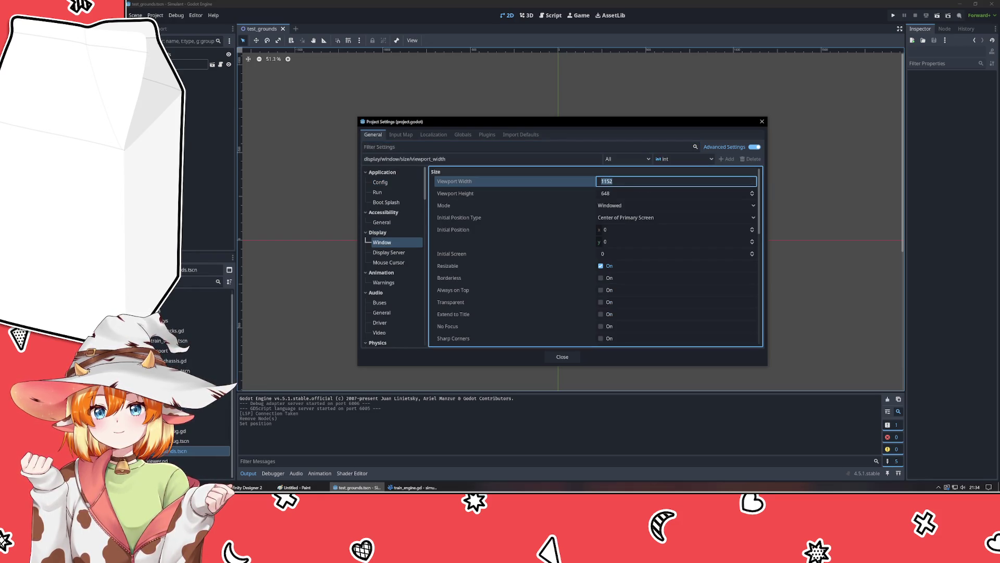
text(1280)
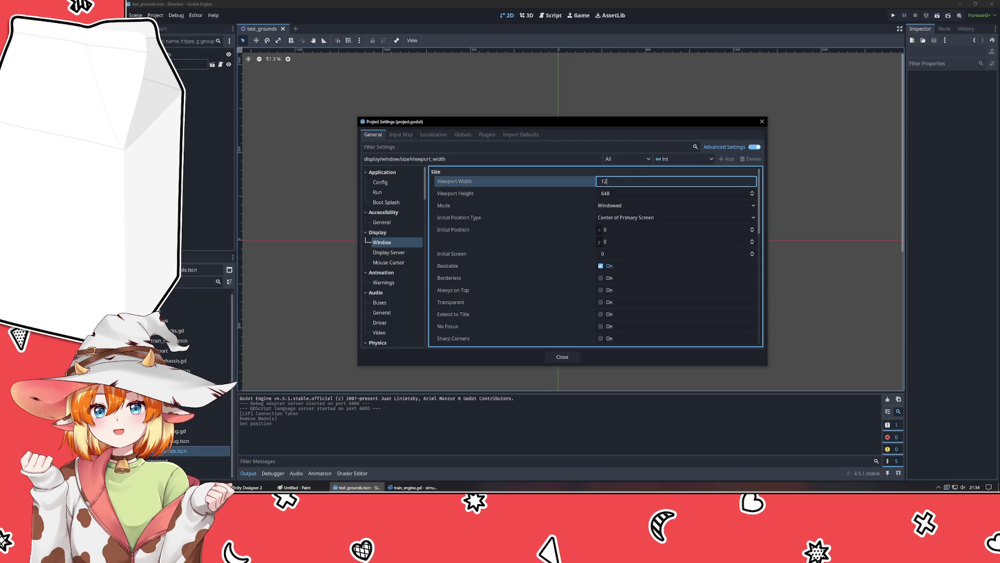
key(Tab)
text(720)
key(Tab)
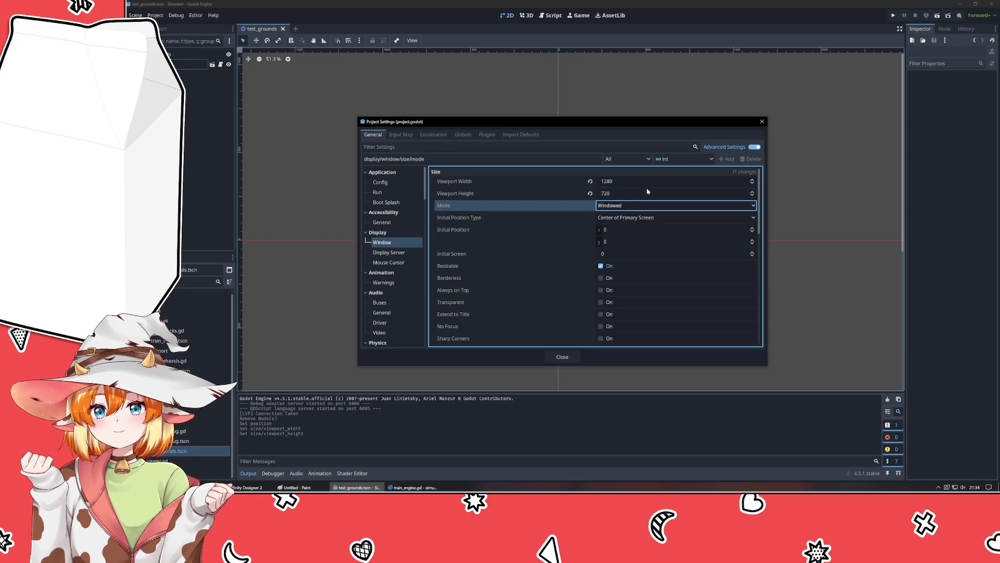
click(561, 356)
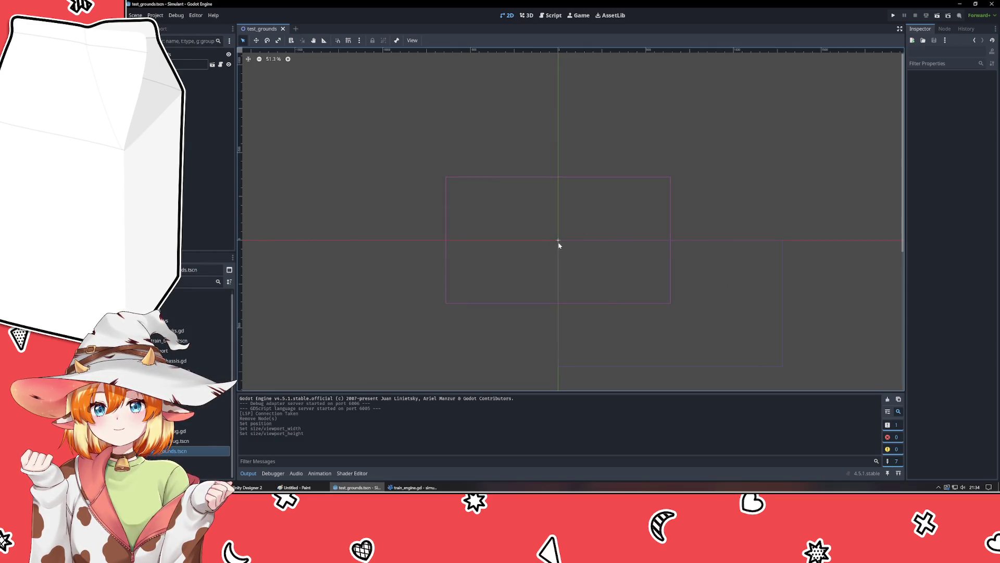
Step: Open viewer.tscn and check the Camera2D's Transform properties
click(212, 64)
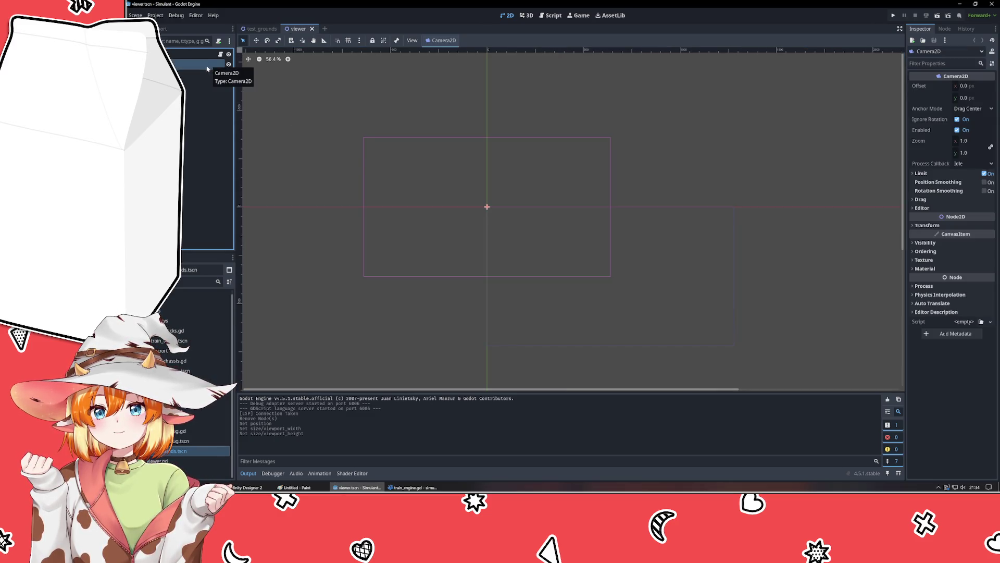
click(927, 225)
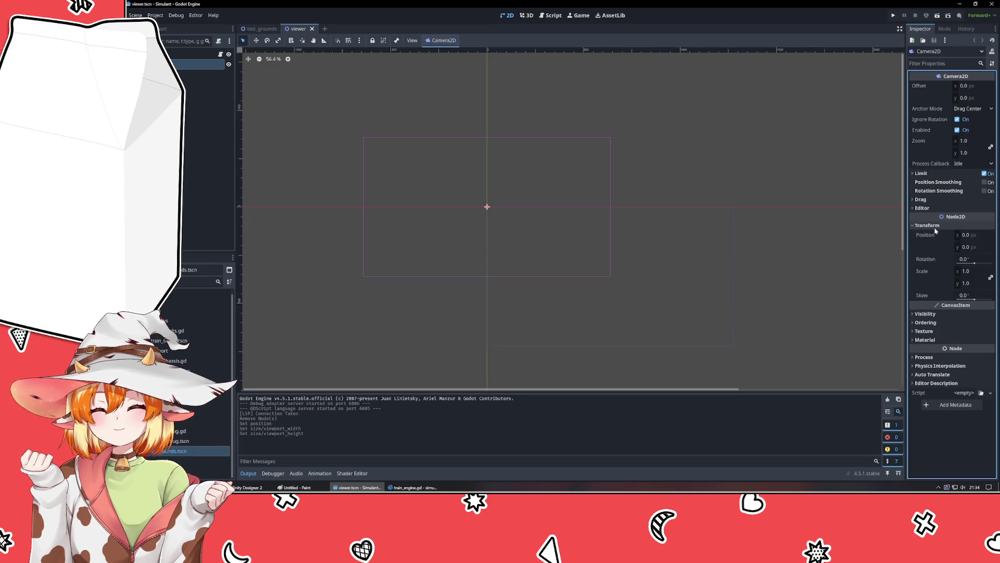
click(927, 225)
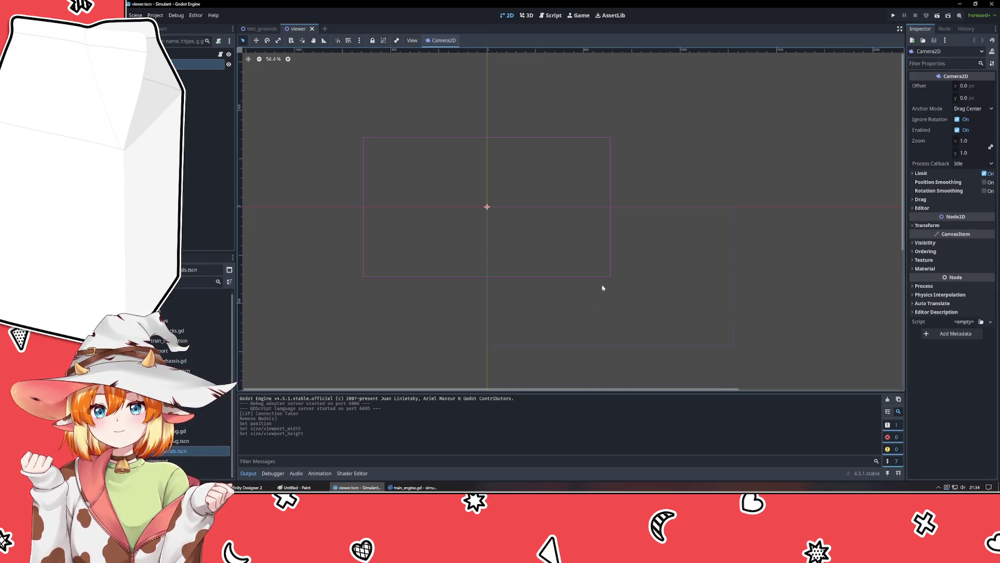
Step: Run the test_grounds scene to test the 1280×720 window, then close the game
click(259, 29)
click(893, 16)
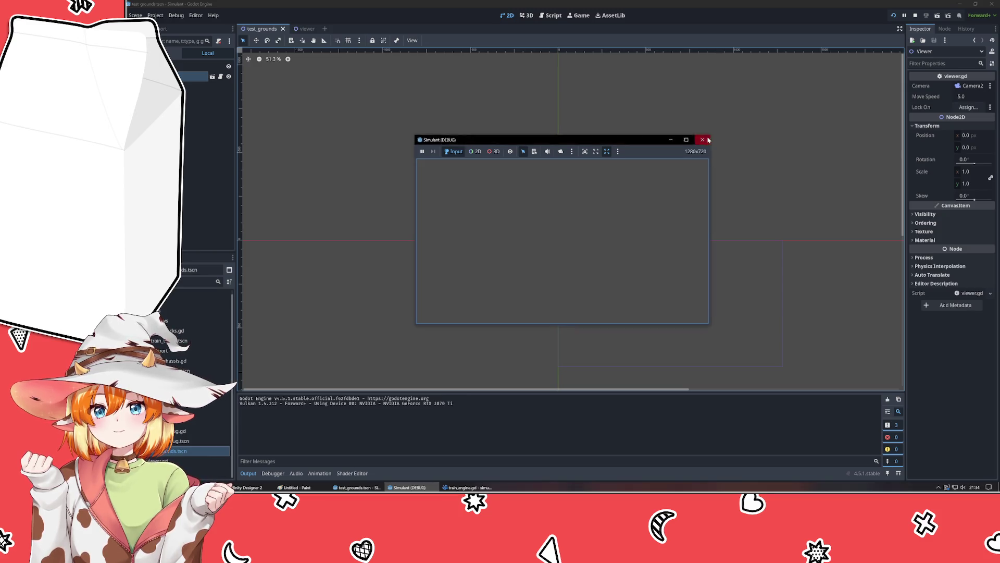
click(703, 140)
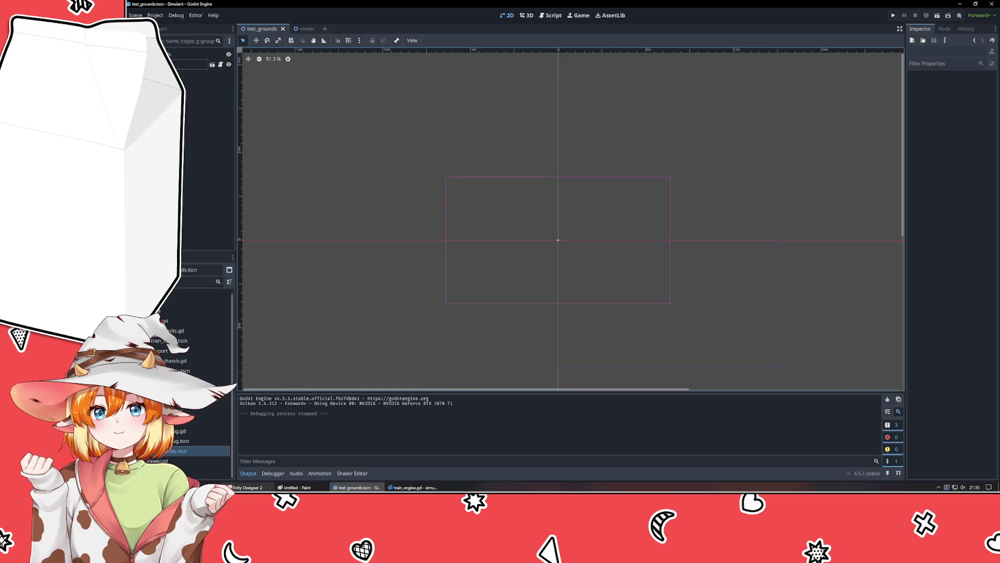
Step: Switch to the roadconcept document in Affinity Designer and pan the canvas
key(alt+Tab)
scroll(407, 371, down, 2)
scroll(407, 371, left, 2)
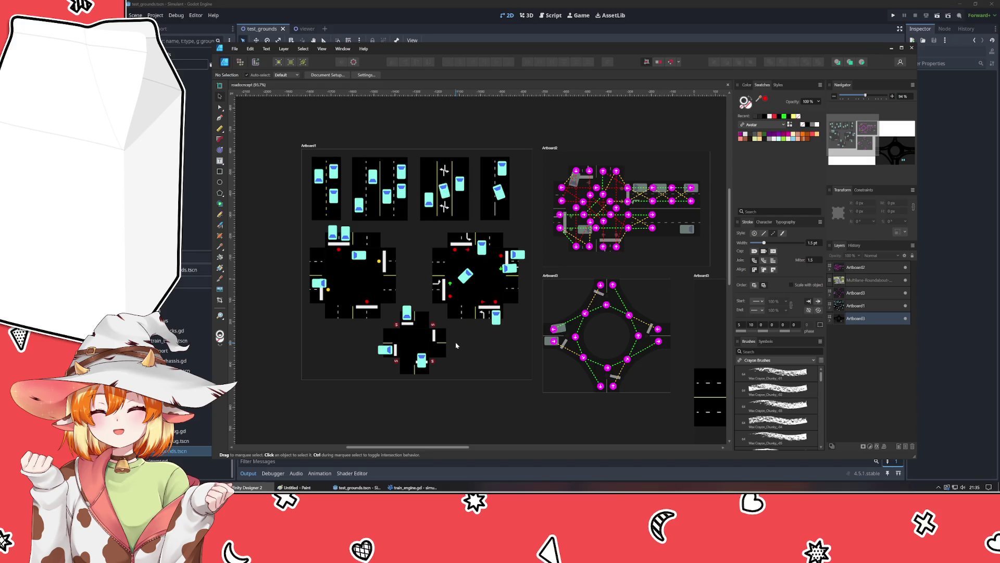
Step: Draw a new Artboard4 below the others and size it 240 × 240 px
scroll(451, 307, down, 4)
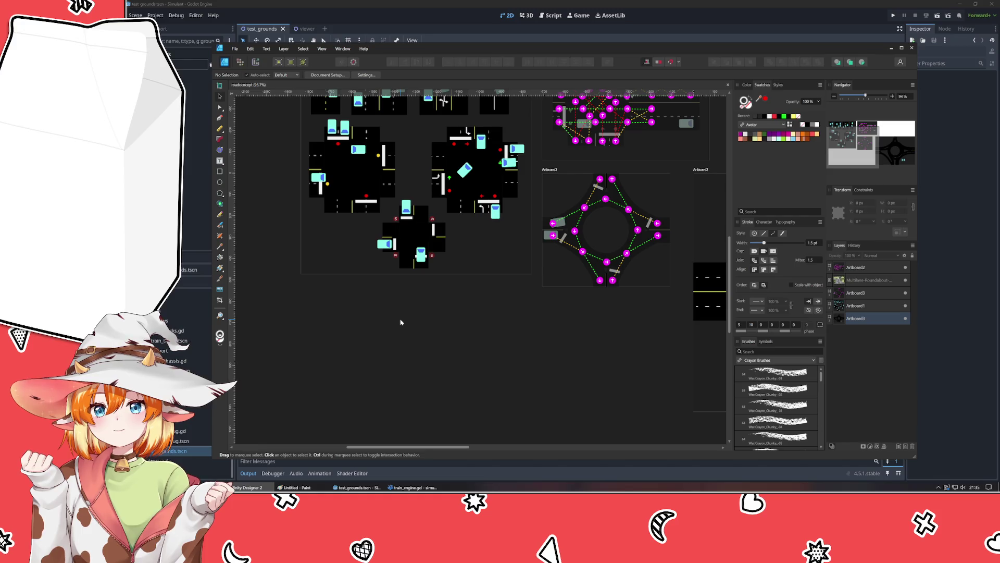
click(219, 86)
mouse_move(392, 297)
mouse_down()
mouse_move(512, 390)
mouse_move(497, 400)
mouse_up()
click(220, 96)
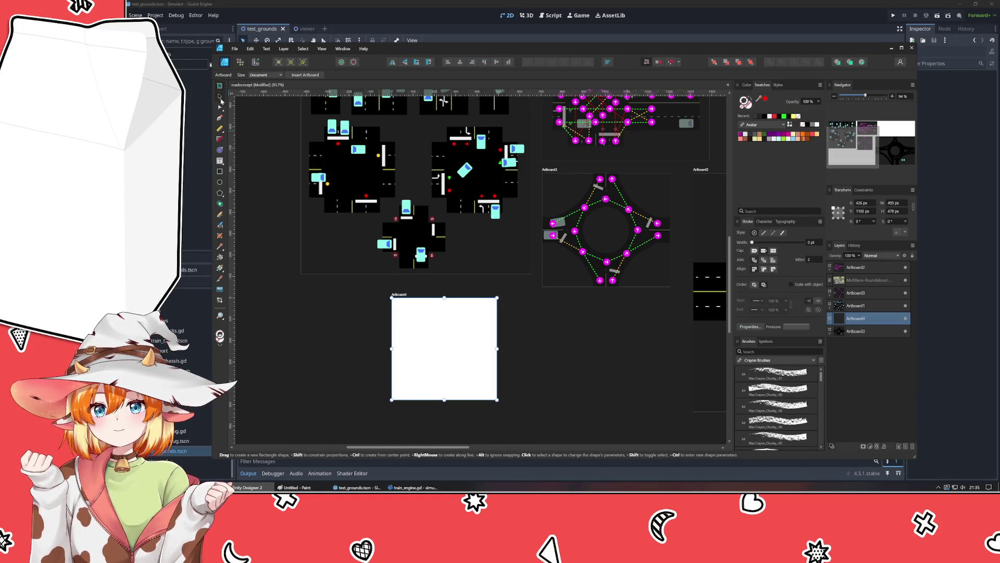
click(402, 300)
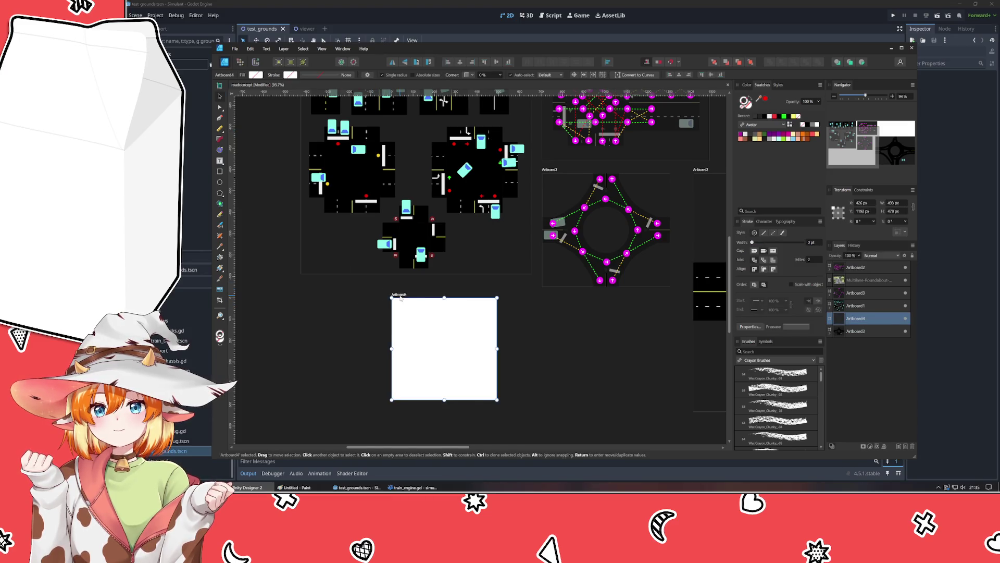
click(902, 203)
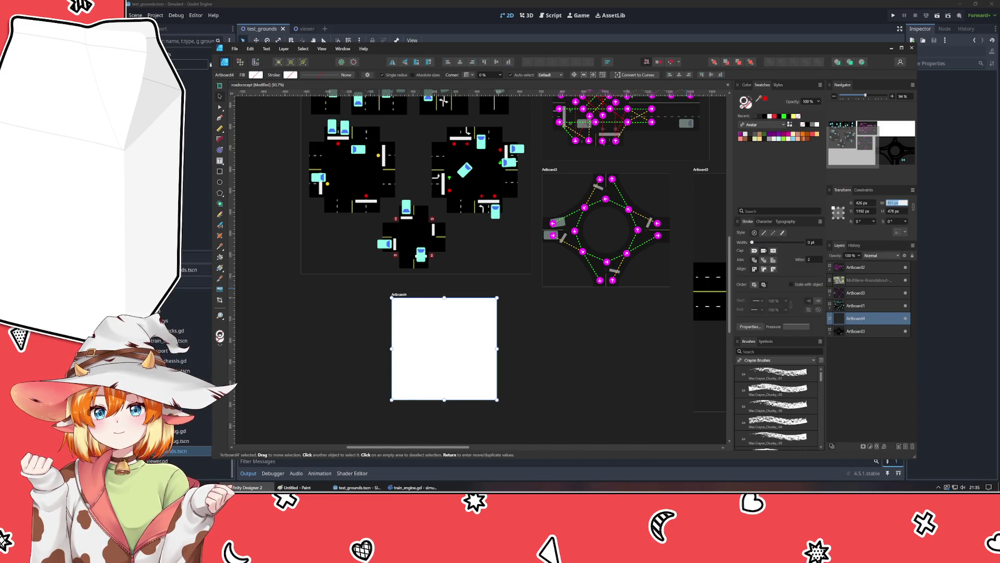
text(240)
key(Tab)
text(240)
key(Return)
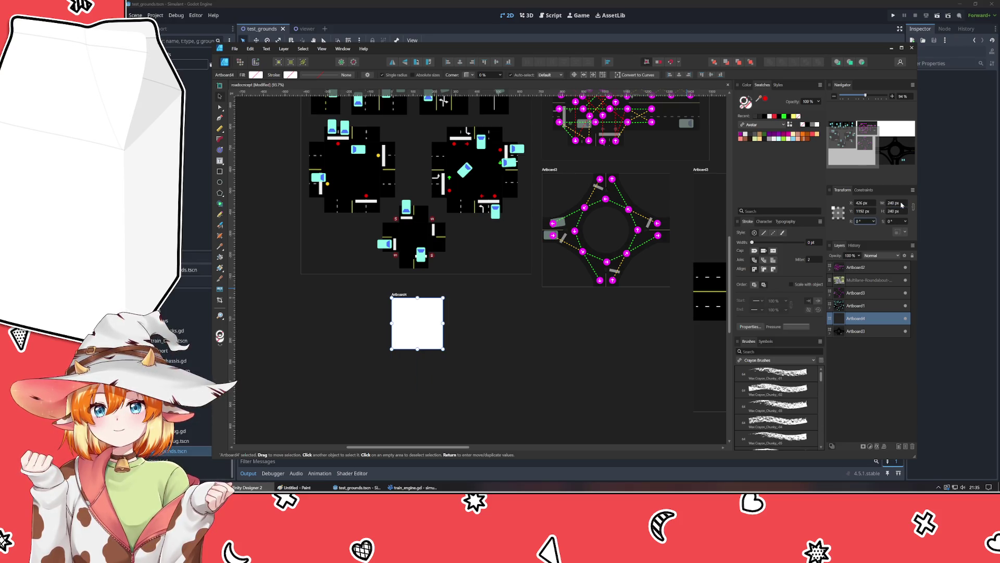
Step: Move Artboard4 left under the first artboard and choose the Rectangle Tool
click(494, 341)
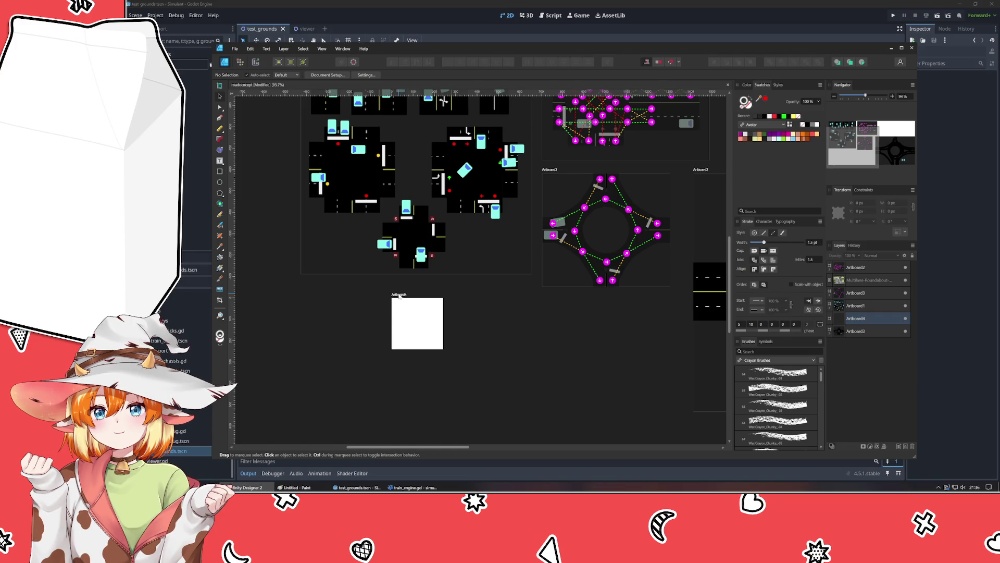
drag(399, 296, 306, 288)
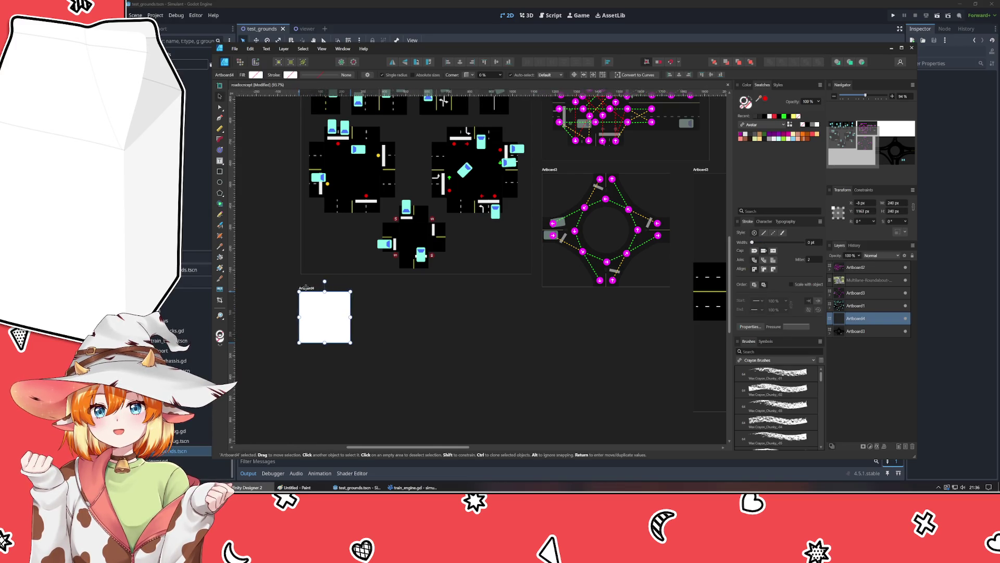
click(378, 313)
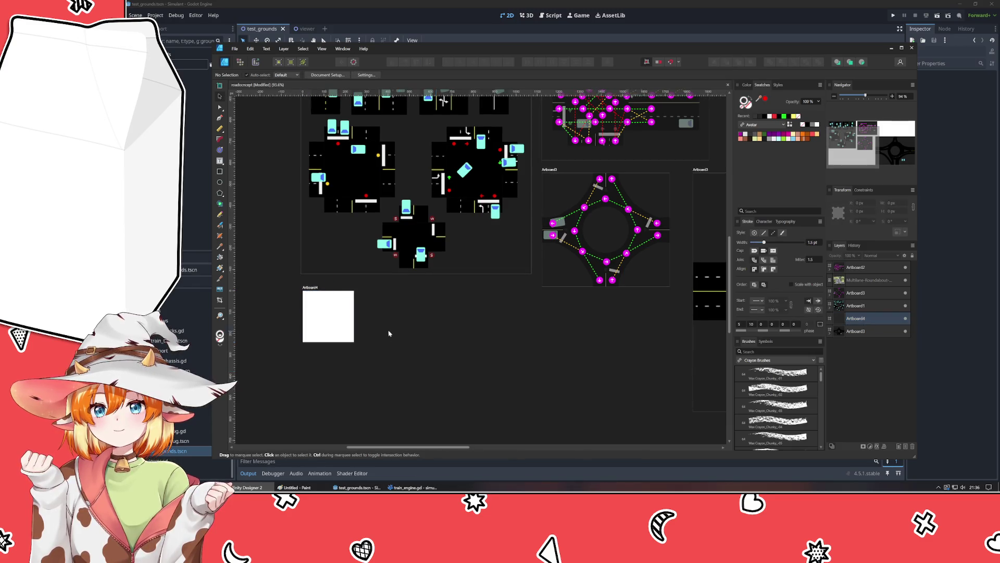
drag(389, 335, 451, 336)
scroll(411, 315, up, 1)
scroll(401, 313, down, 1)
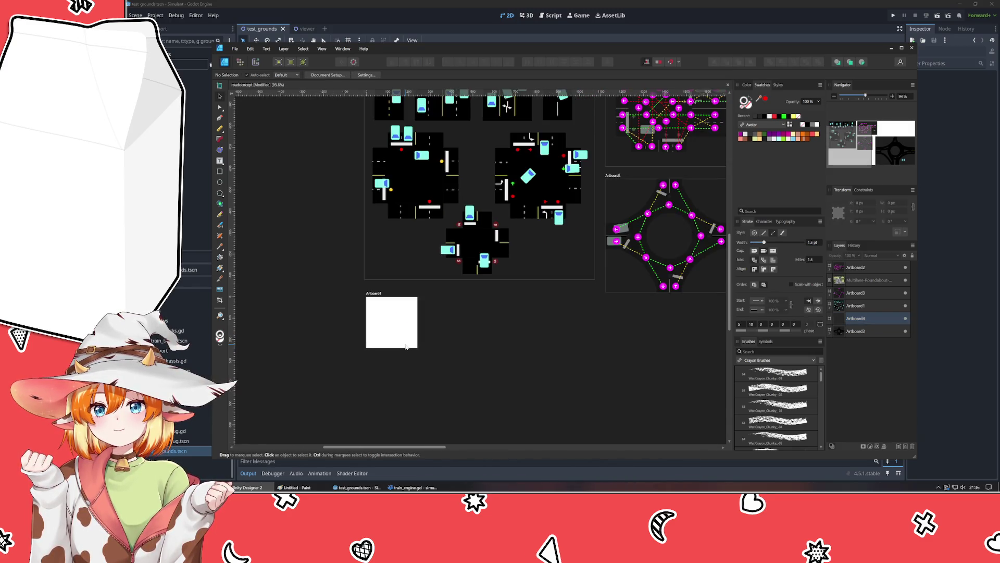
click(220, 172)
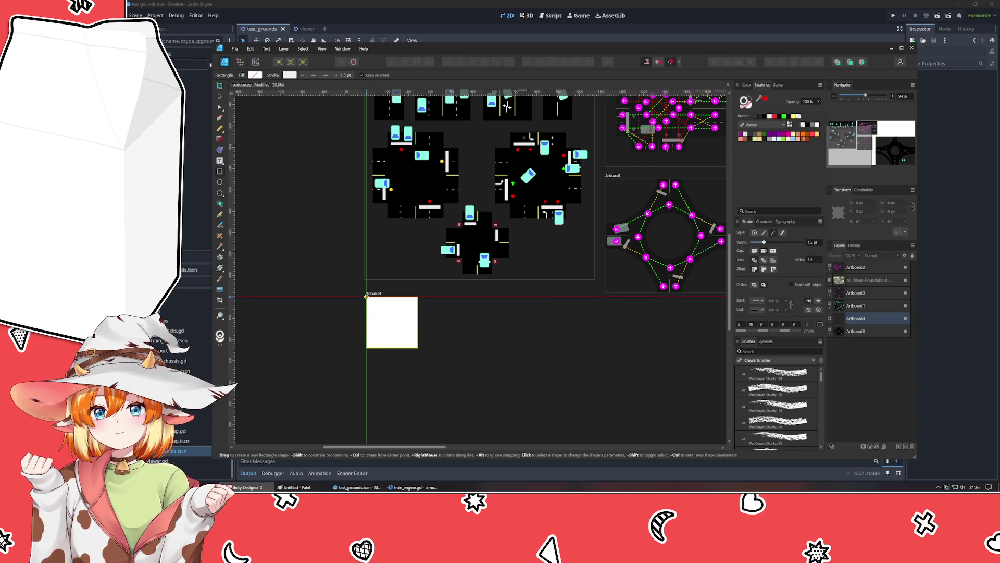
Step: Draw a 240 × 240 px rectangle over Artboard4 and give it a black fill
drag(366, 296, 413, 335)
key(ctrl+z)
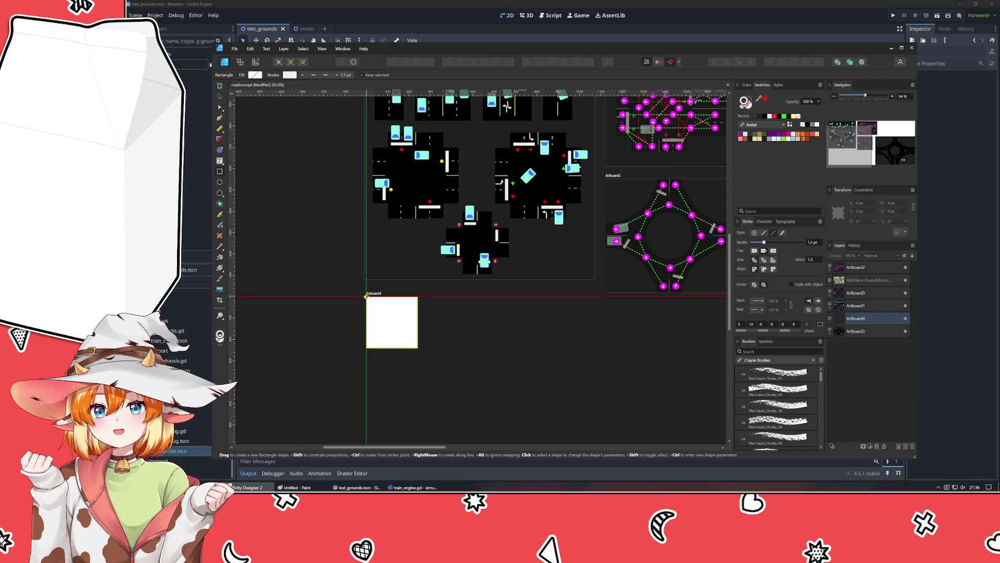
drag(366, 297, 417, 347)
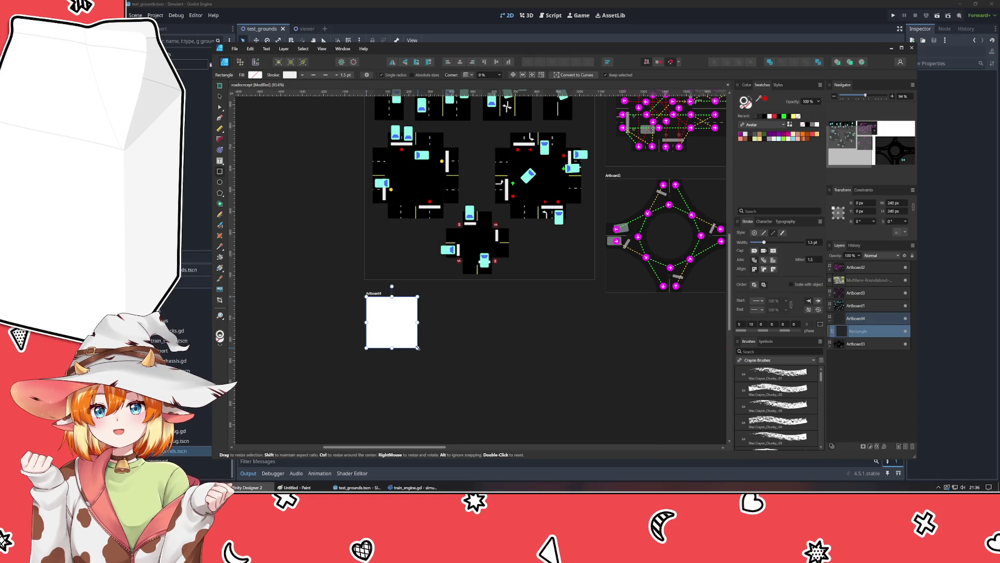
click(746, 85)
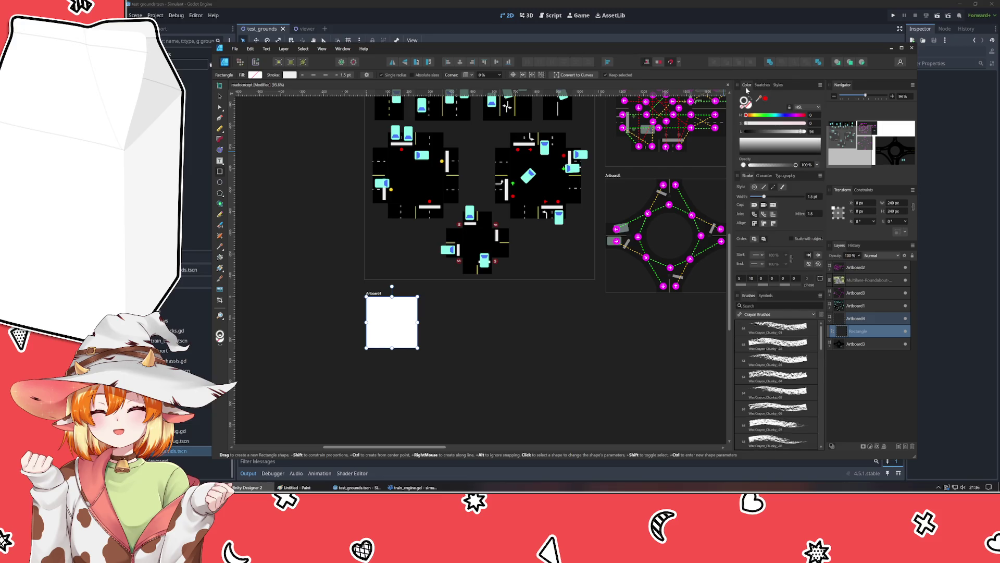
click(744, 109)
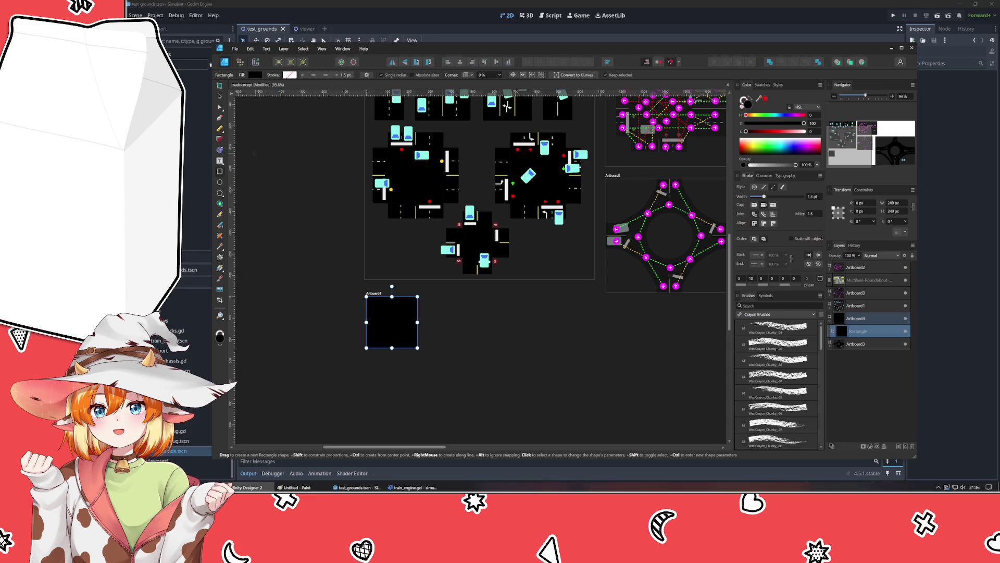
key(v)
click(517, 335)
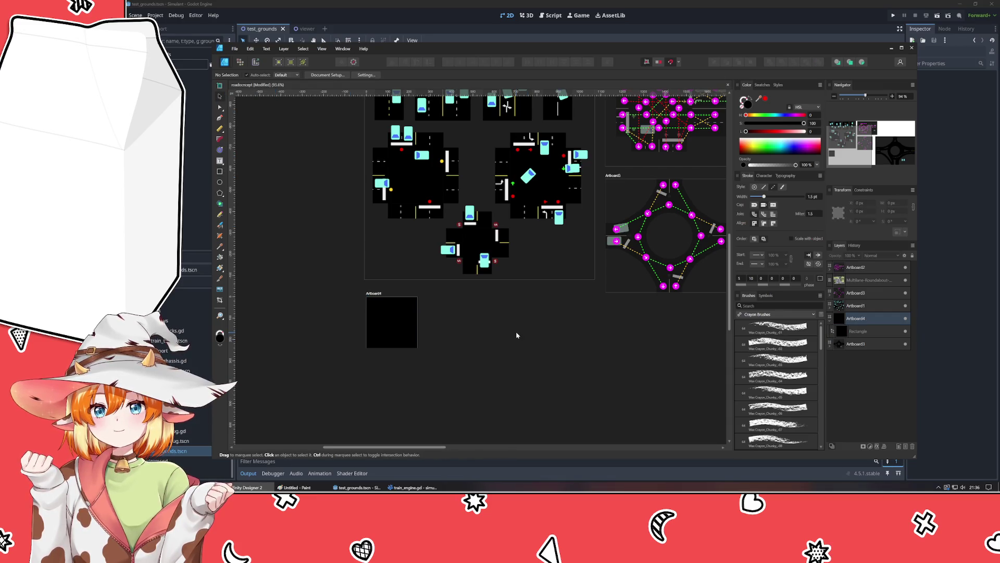
Step: Reselect the black rectangle to check it, then pan toward the intersection artboards
scroll(356, 307, up, 1)
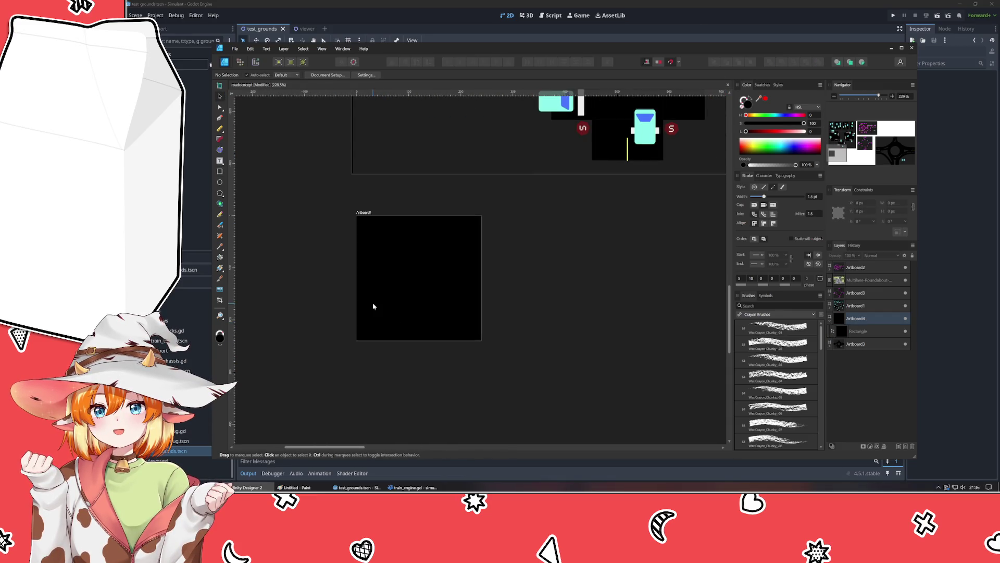
click(408, 289)
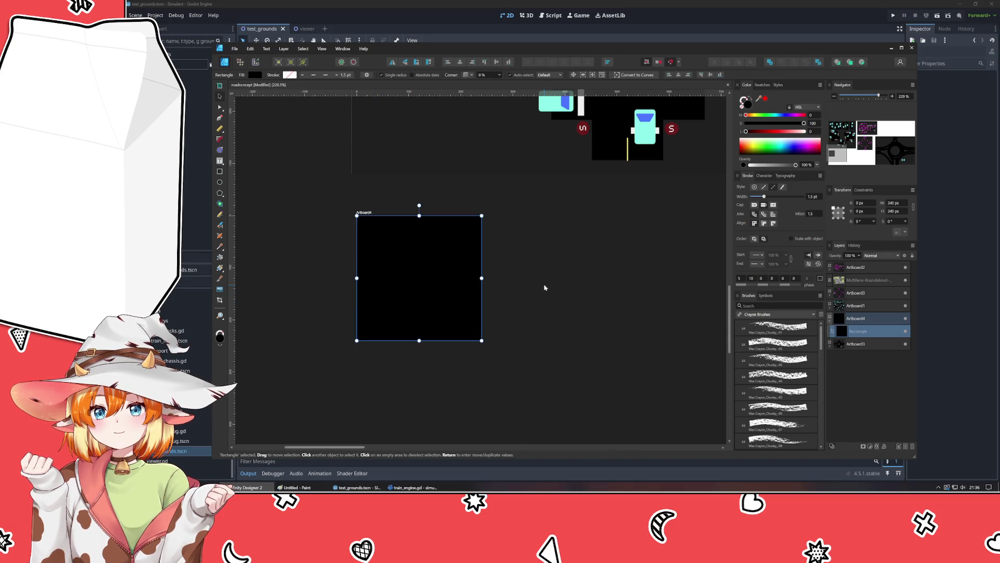
click(523, 285)
scroll(523, 285, down, 5)
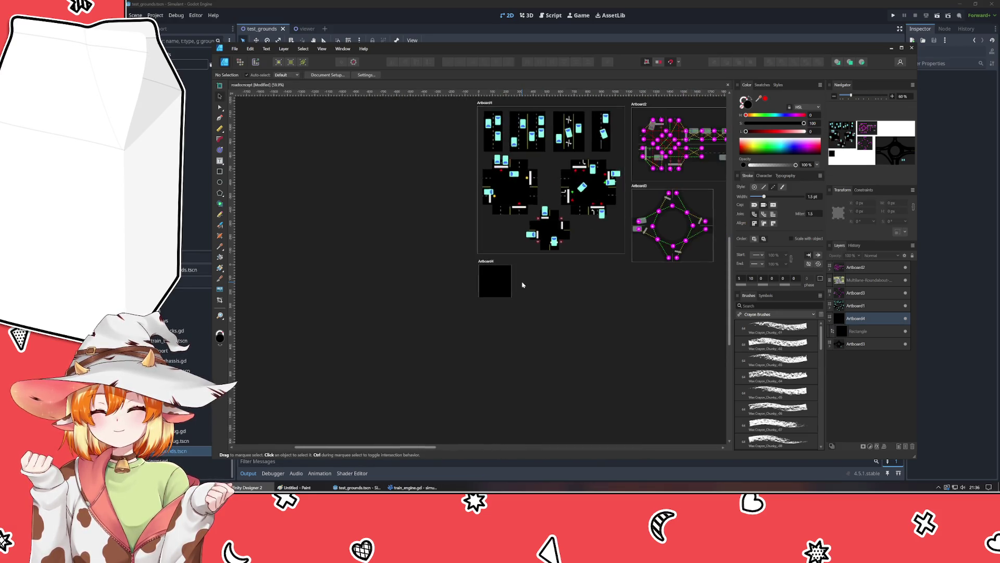
scroll(522, 285, up, 4)
mouse_move(545, 280)
mouse_down()
mouse_move(460, 379)
mouse_move(576, 311)
mouse_move(556, 295)
mouse_up()
scroll(500, 372, down, 2)
scroll(519, 375, up, 3)
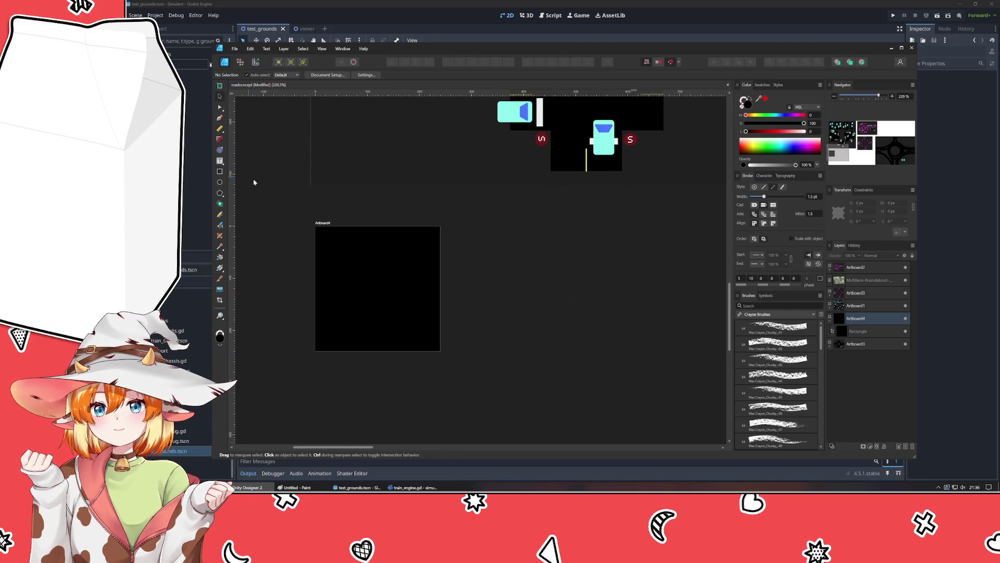
scroll(467, 270, down, 6)
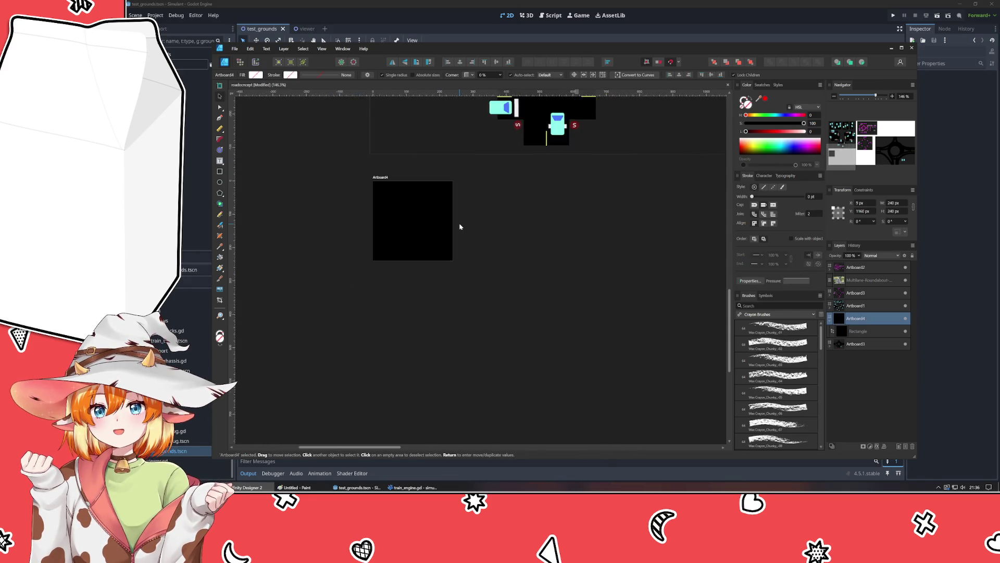
Step: Draw a new Artboard5 below the others, nudge it into place and extend it taller
click(220, 96)
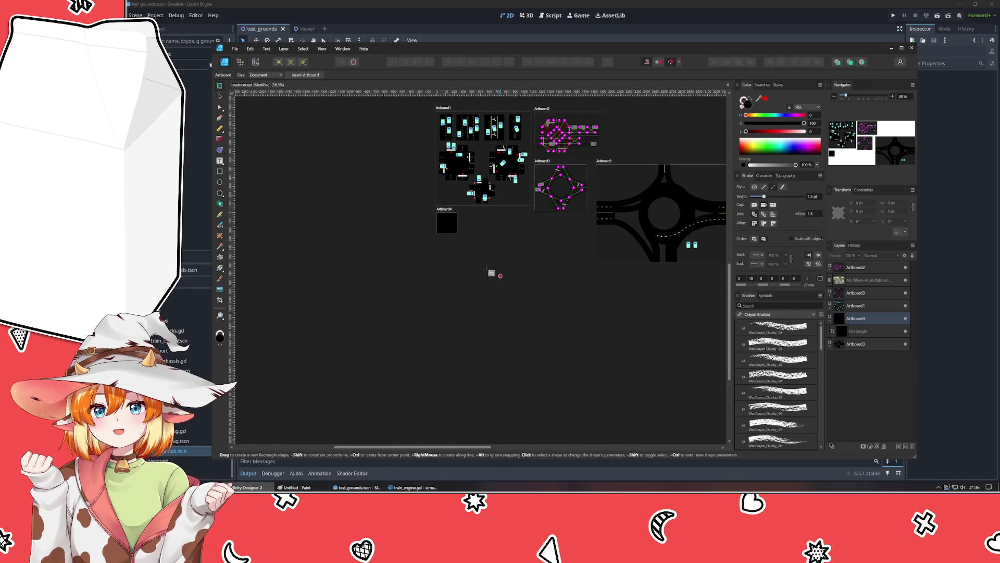
mouse_move(440, 251)
mouse_down()
mouse_move(579, 390)
mouse_move(603, 315)
mouse_move(593, 332)
mouse_up()
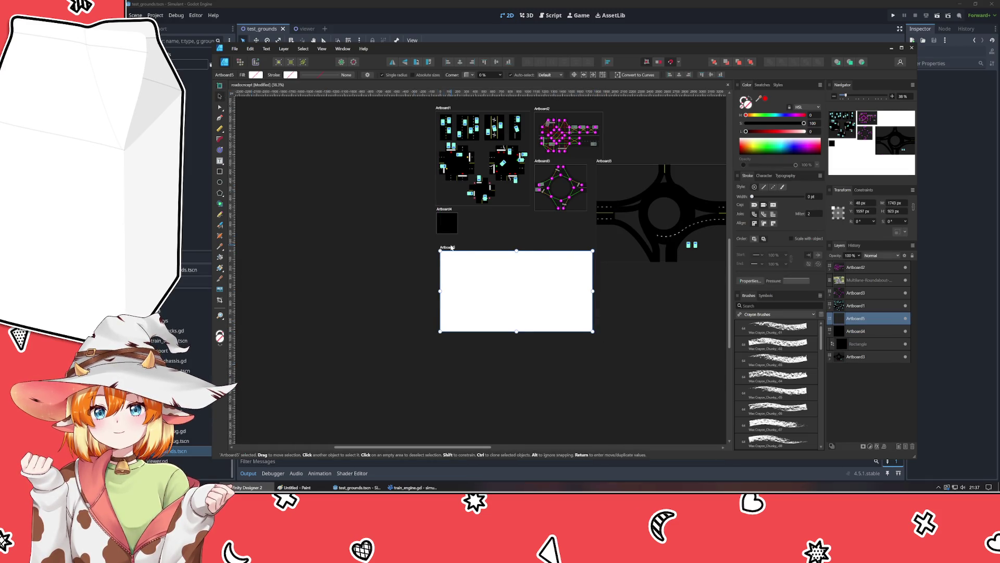
drag(448, 247, 444, 252)
click(468, 224)
click(501, 331)
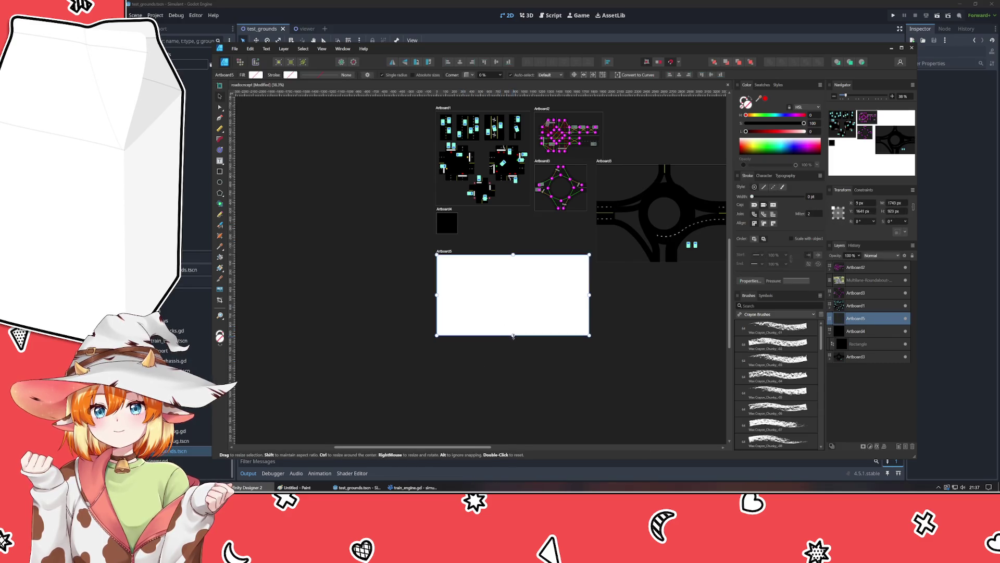
drag(513, 335, 513, 358)
click(396, 310)
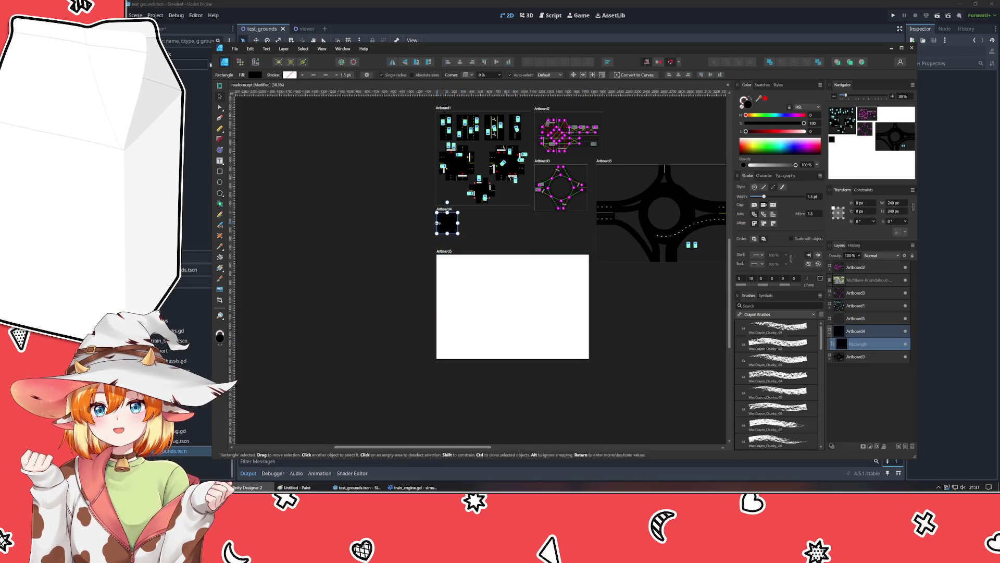
Step: Drag a vertical guide onto Artboard5 and set it to 240 px in the Guides dialog
mouse_move(232, 325)
mouse_down()
mouse_move(525, 305)
mouse_move(466, 311)
mouse_up()
click(466, 311)
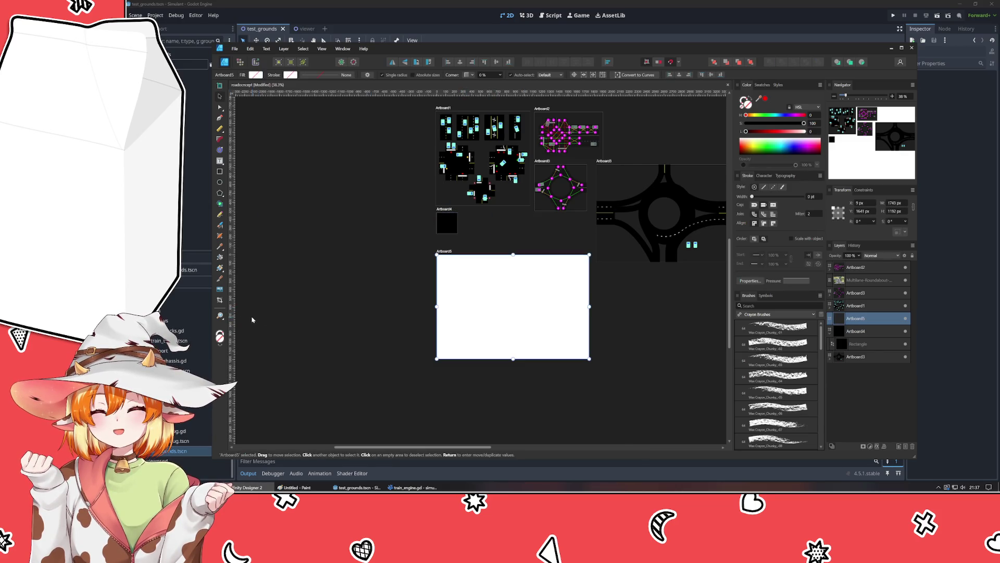
double_click(461, 316)
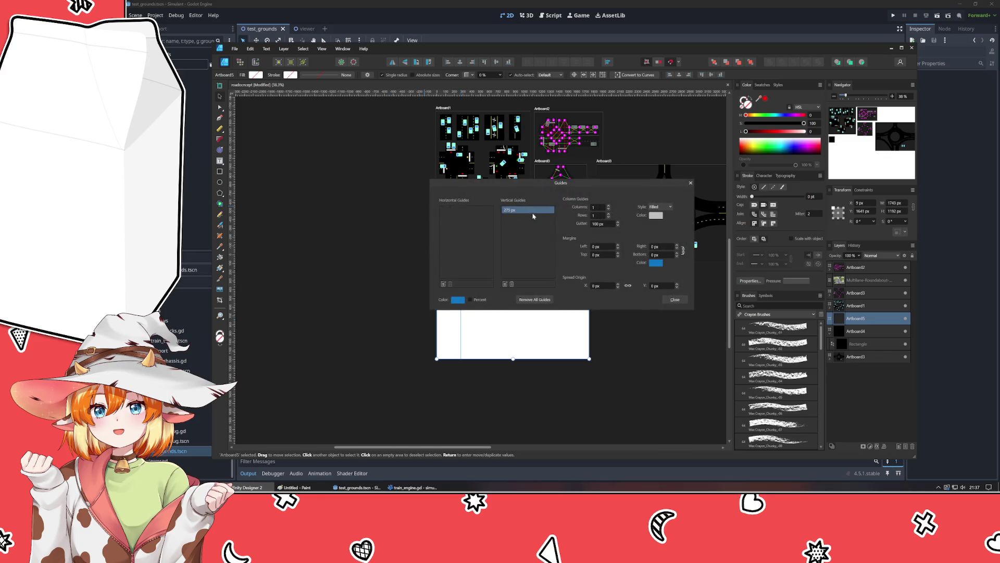
text(240)
key(Return)
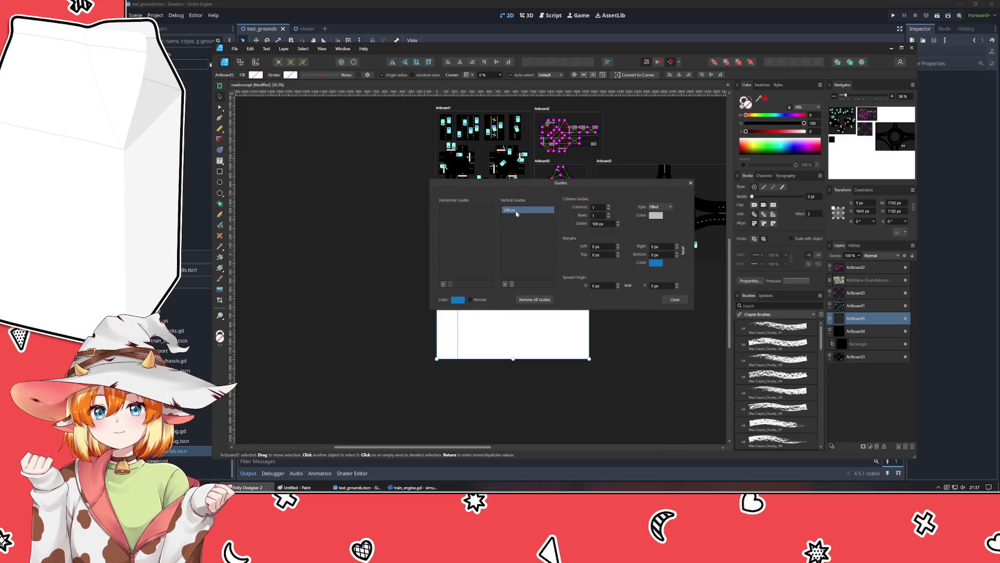
Step: Add three more vertical guides at 480, 720 and 960 px
click(506, 284)
double_click(510, 218)
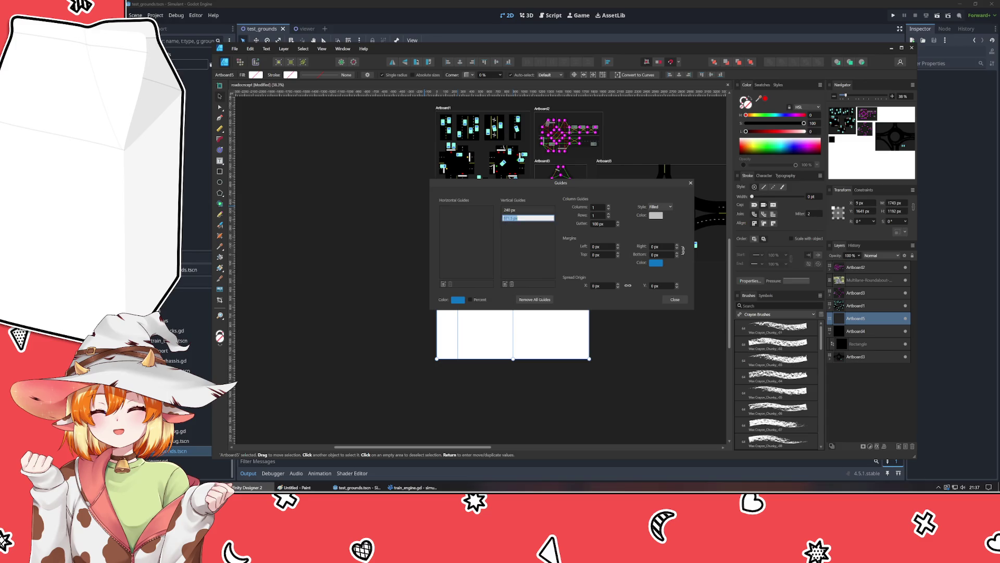
text(480)
key(Return)
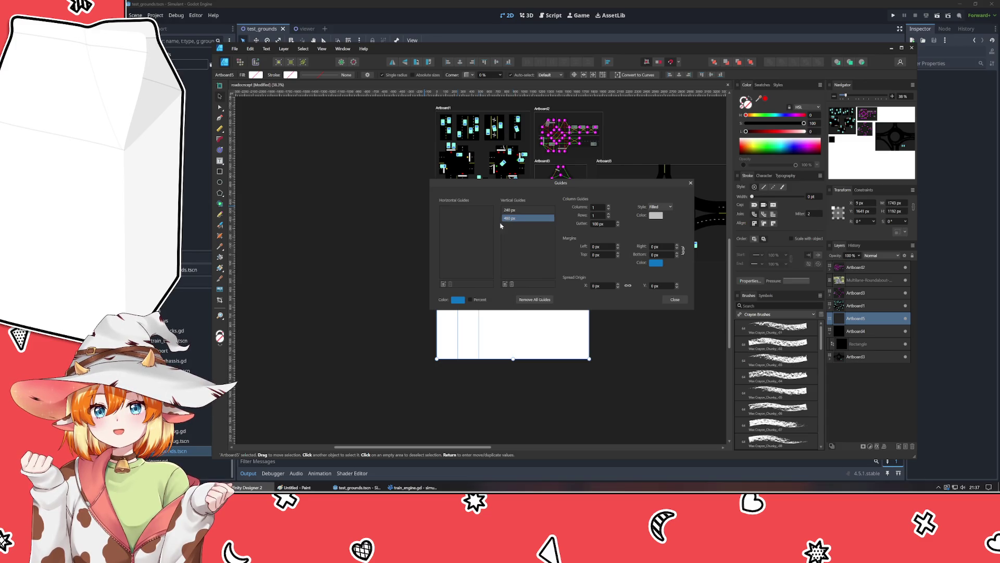
click(505, 284)
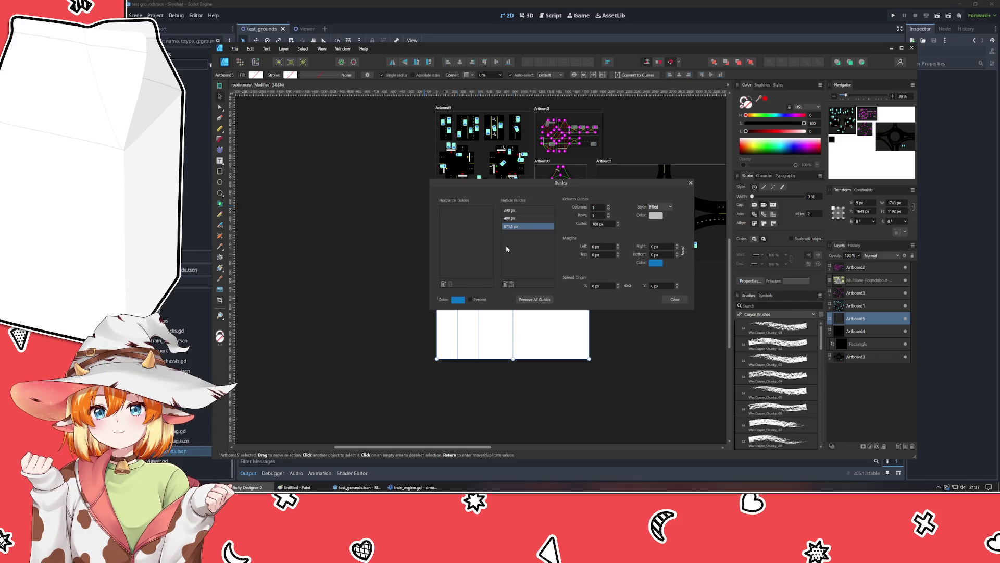
double_click(510, 226)
text(720)
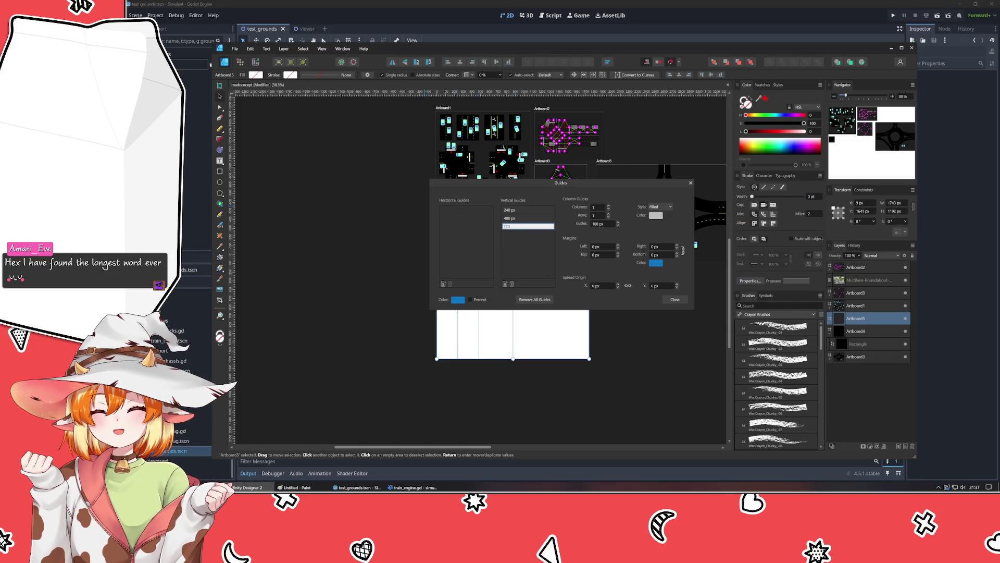
key(Return)
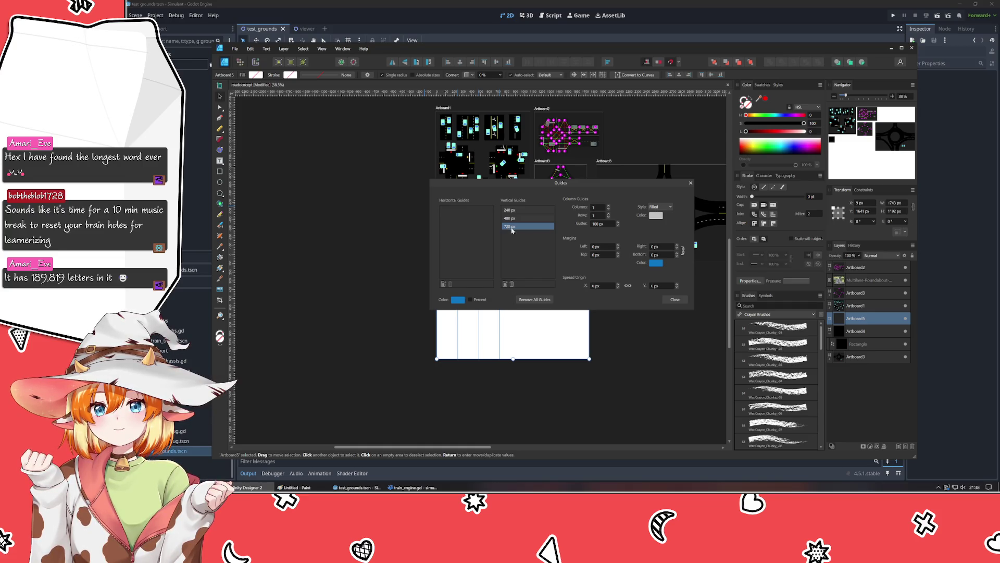
click(504, 284)
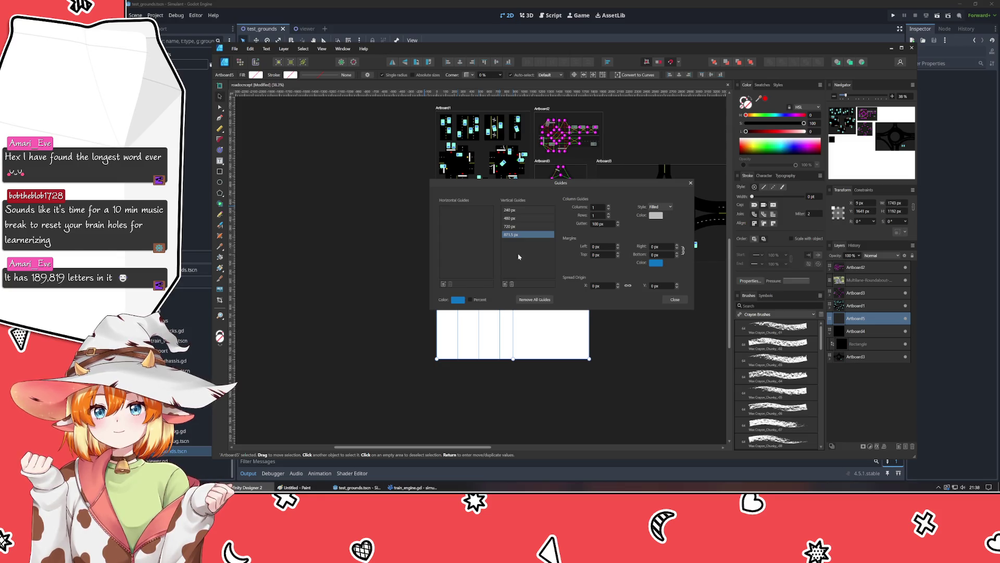
key(BackSpace)
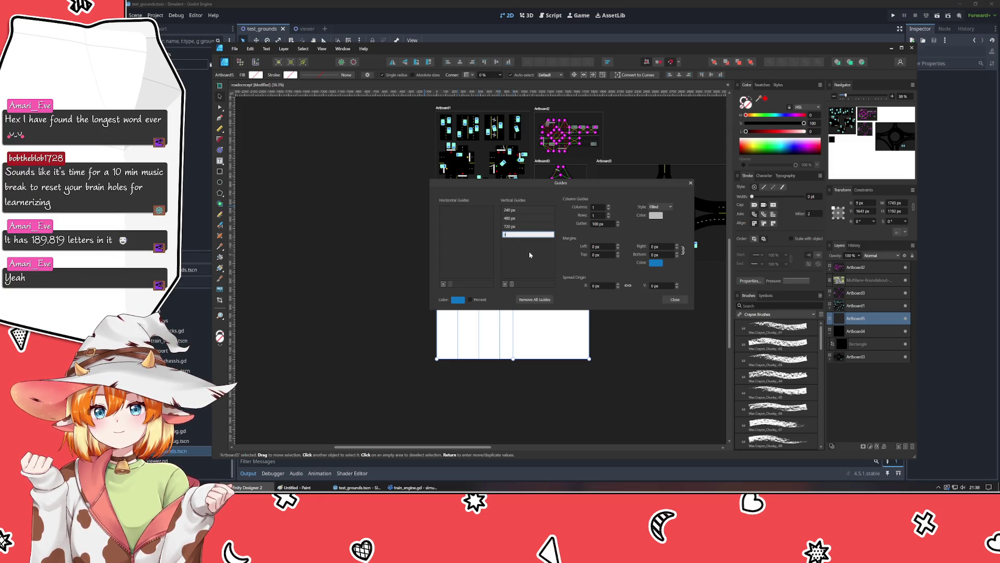
key(Return)
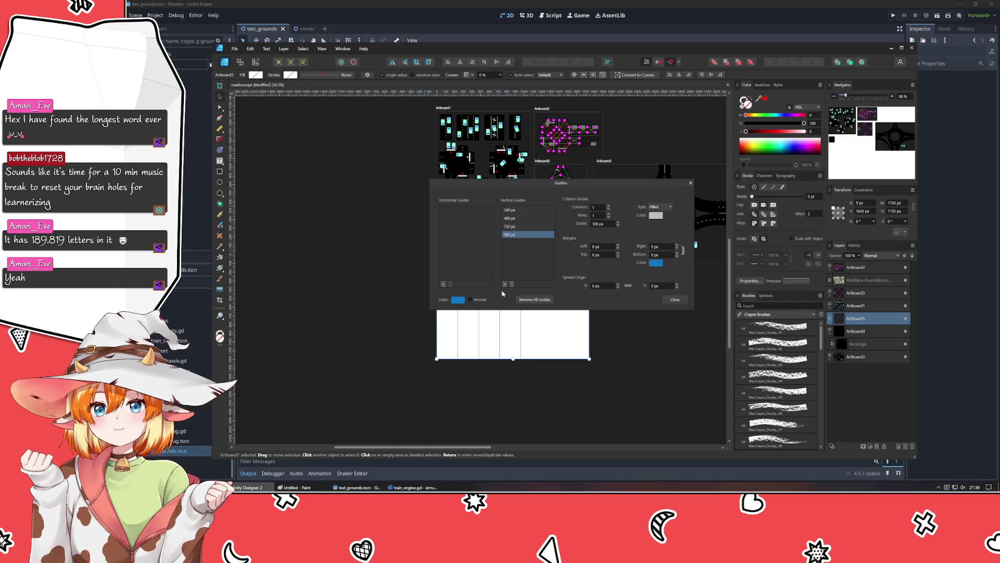
Step: Add horizontal guides and set the first two to 240 and 480 px
click(443, 285)
click(443, 286)
click(442, 285)
click(442, 286)
click(448, 210)
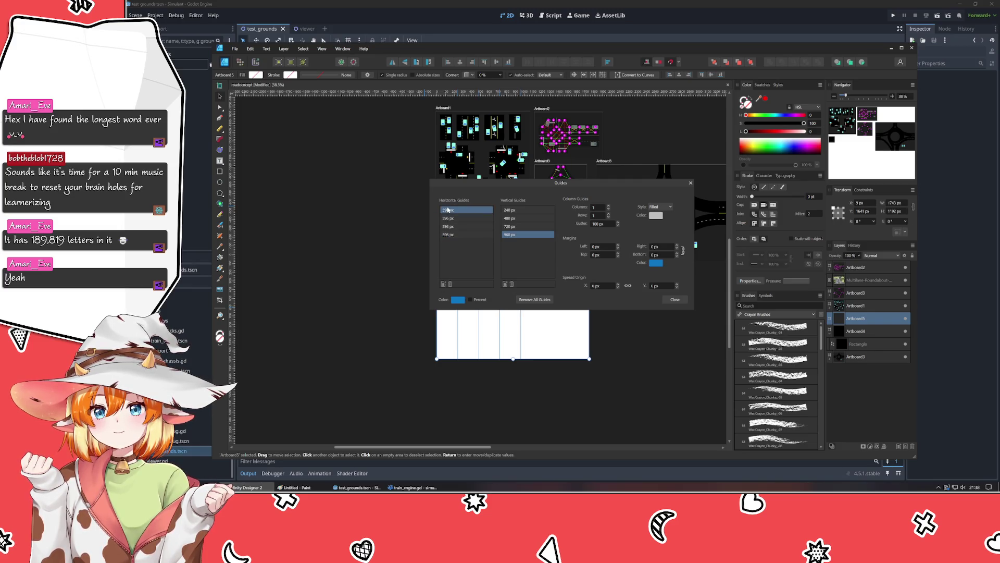
double_click(448, 209)
text(240)
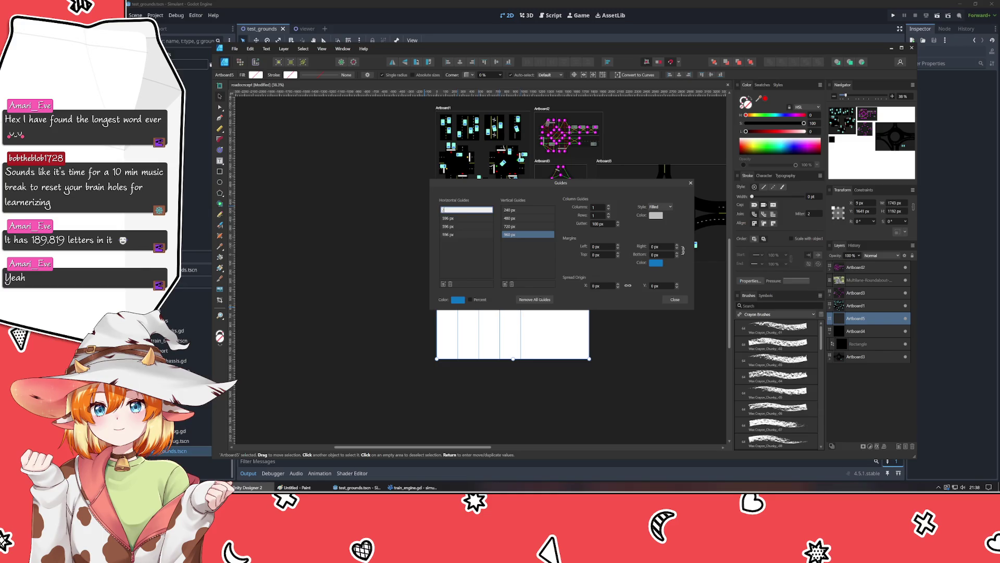
key(Return)
double_click(448, 218)
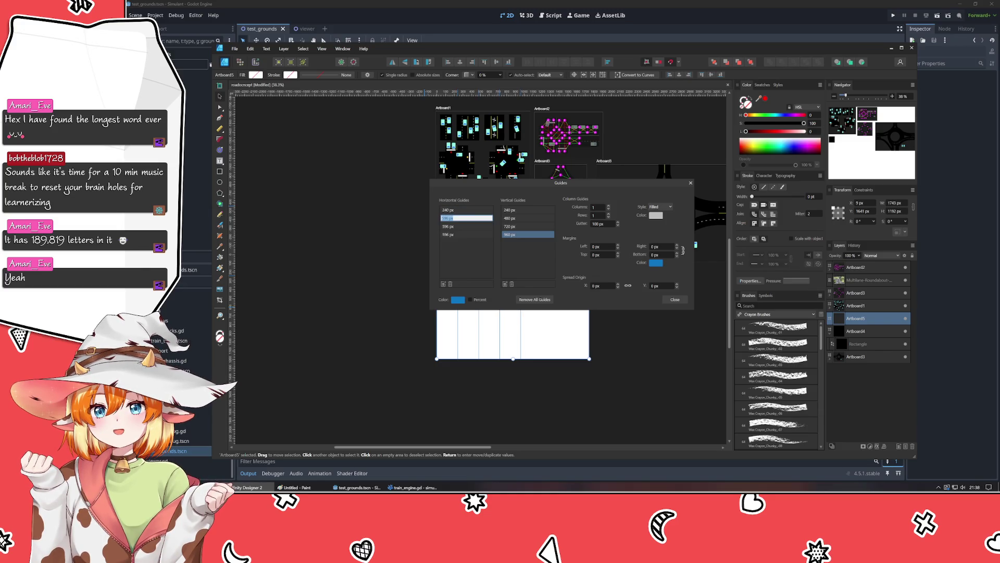
text(480)
key(Return)
Step: Set the remaining horizontal guides to 720 and 960 px
click(447, 227)
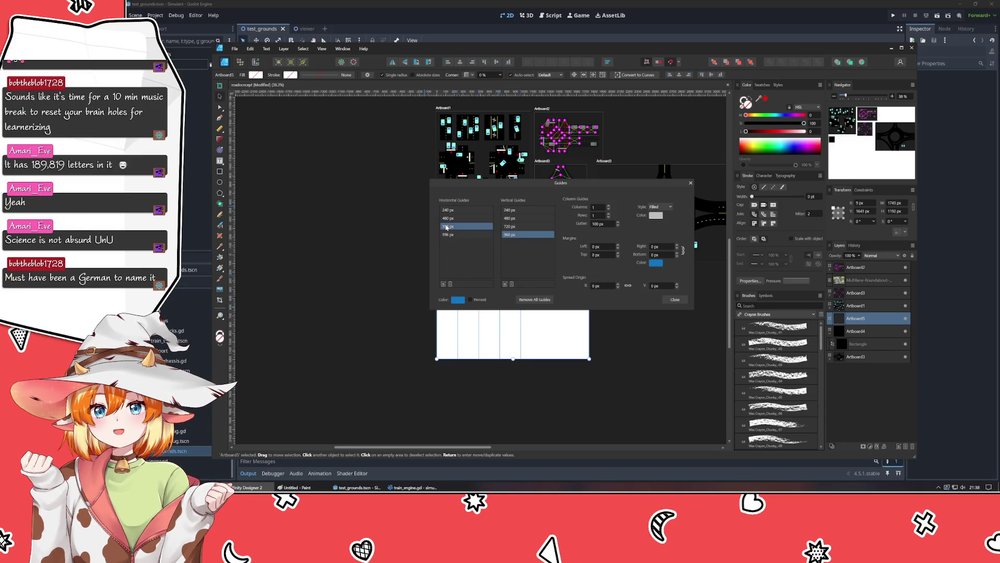
double_click(446, 227)
text(720)
key(Return)
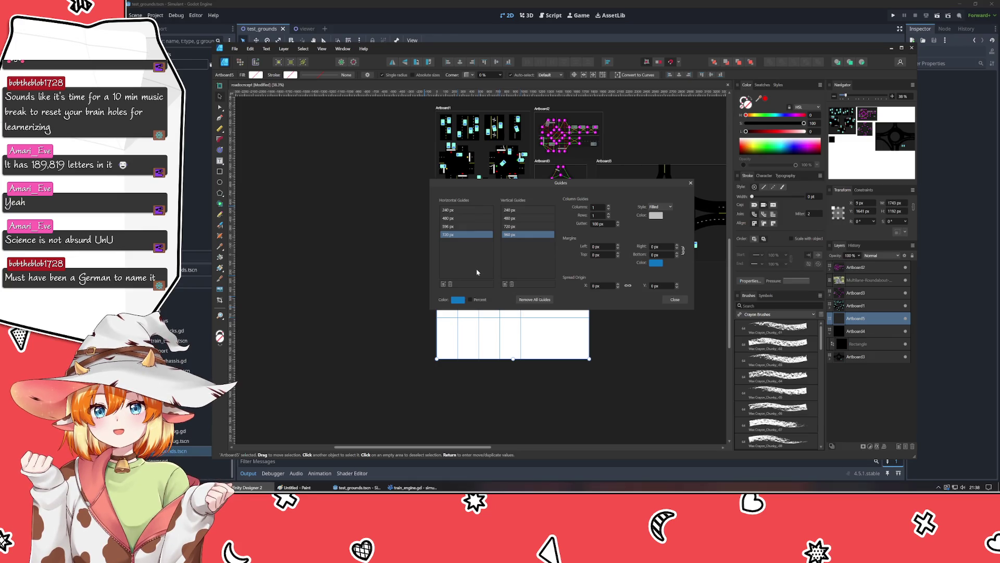
double_click(448, 226)
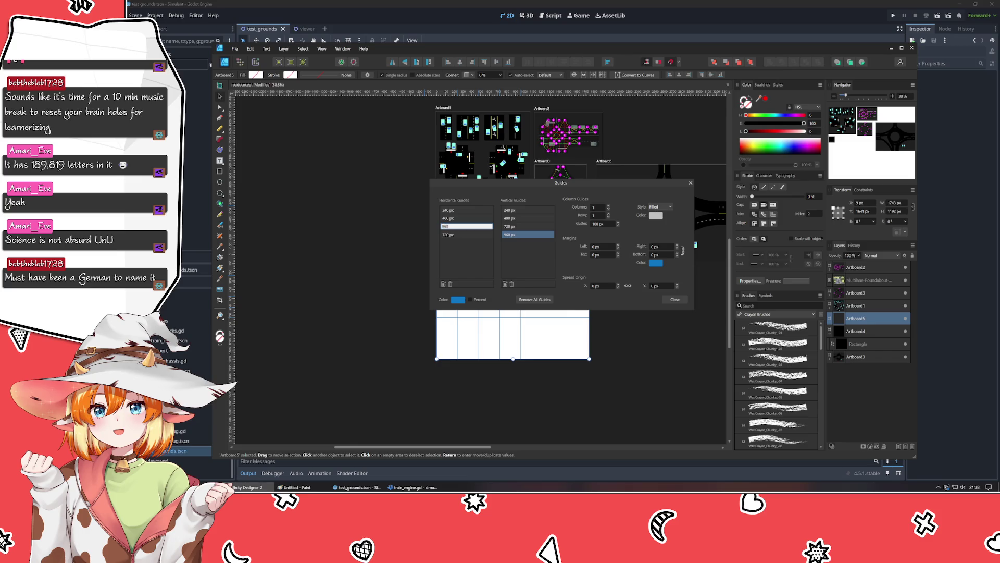
text(960)
key(Return)
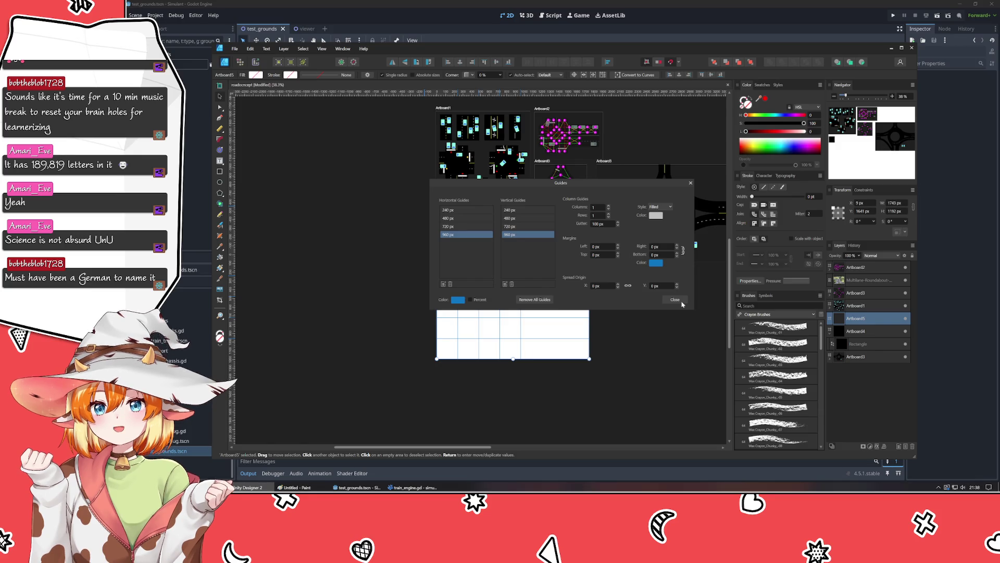
Step: Close the guides settings and drag Artboard5 roughly toward a square shape
click(675, 299)
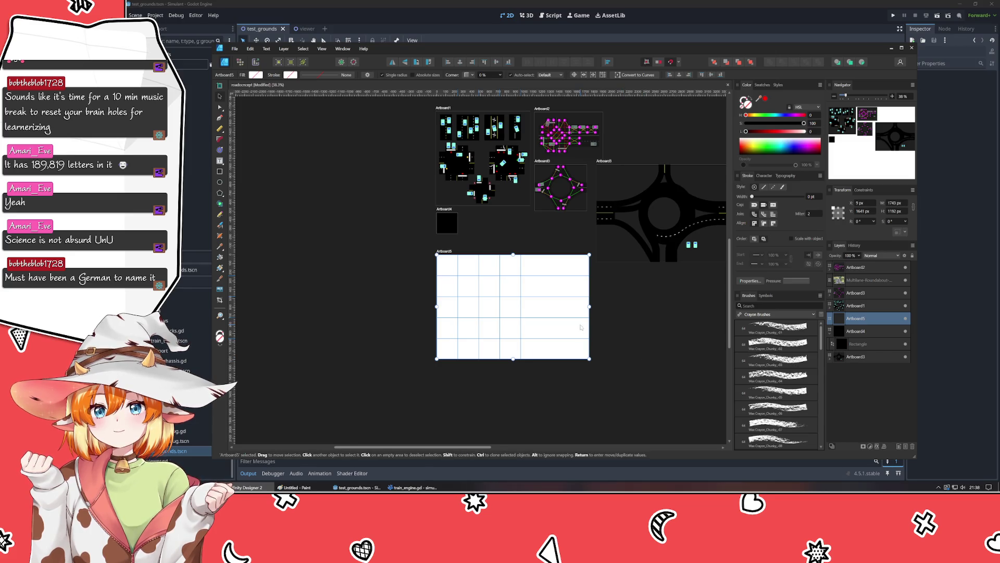
drag(590, 306, 549, 316)
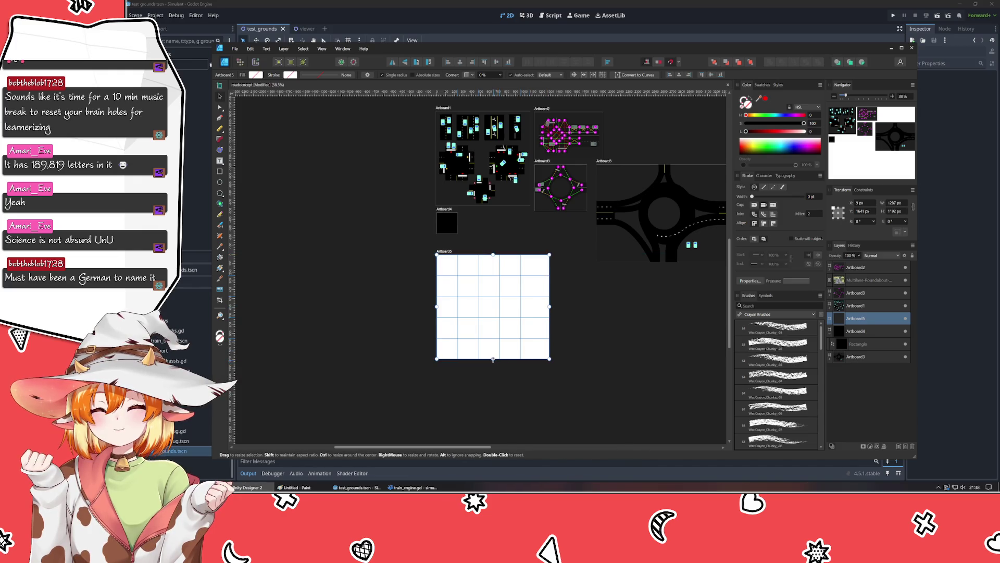
drag(492, 359, 492, 362)
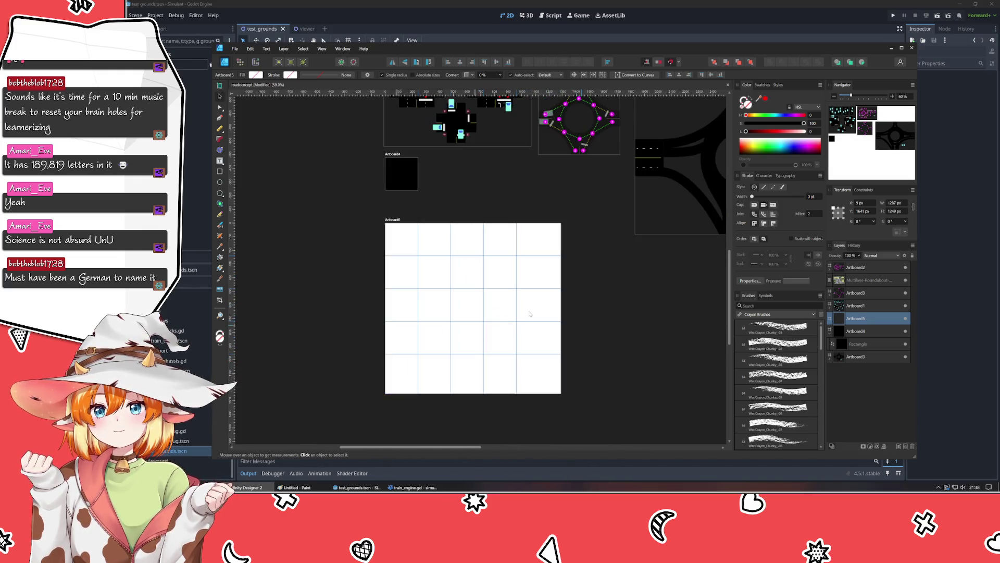
scroll(529, 311, up, 2)
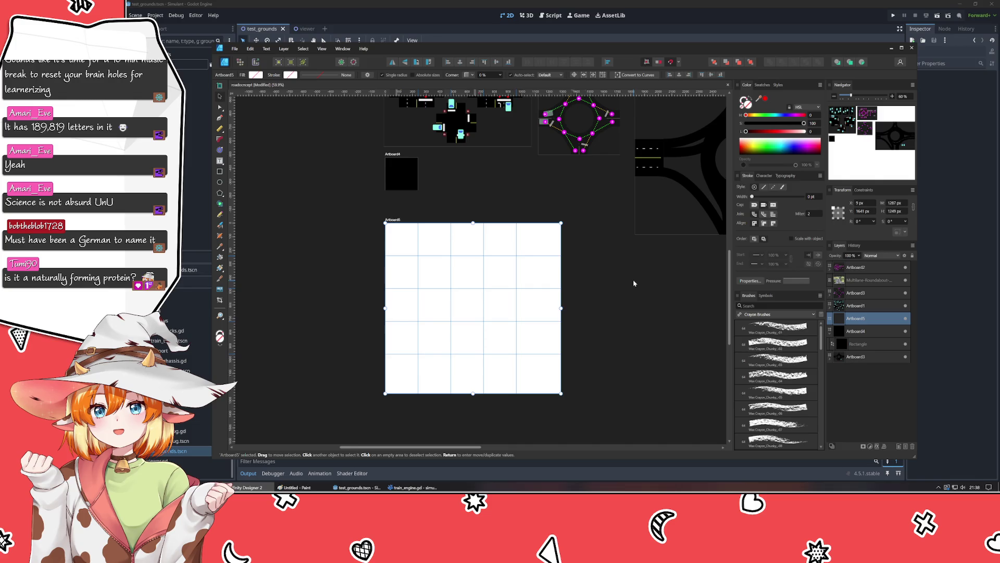
Step: Set Artboard5's width and height to exactly 1200 px
click(894, 202)
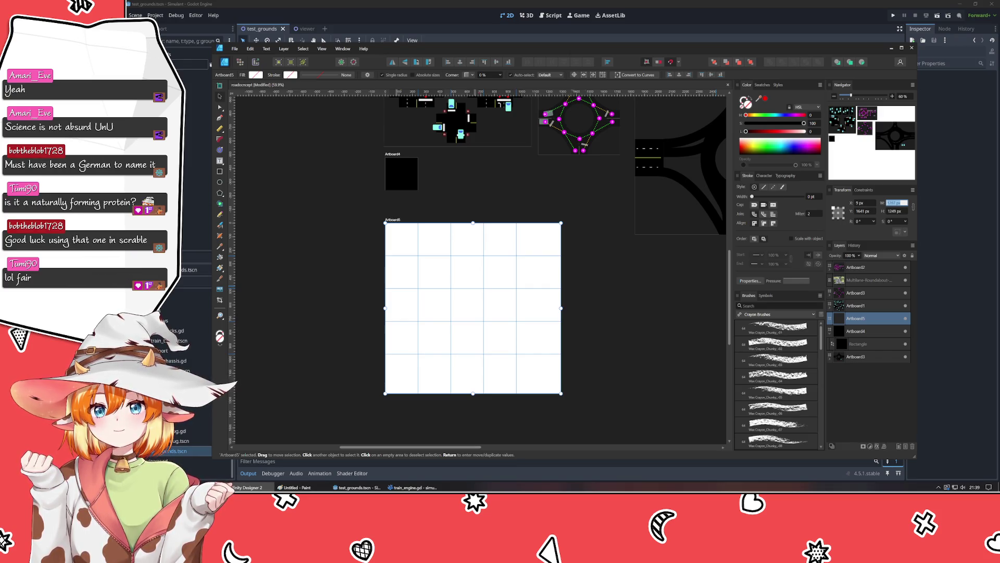
key(BackSpace)
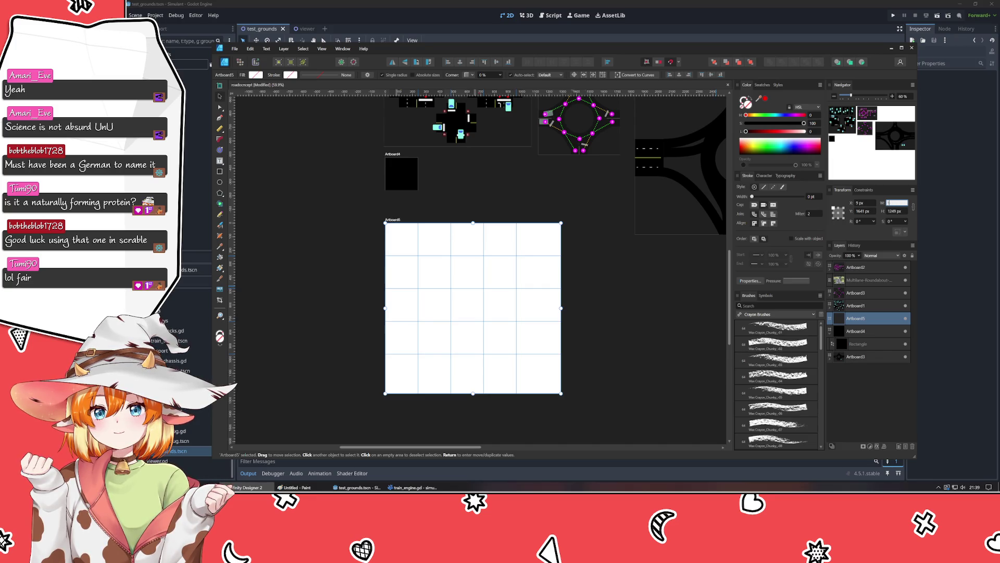
key(Tab)
text(1200)
key(Return)
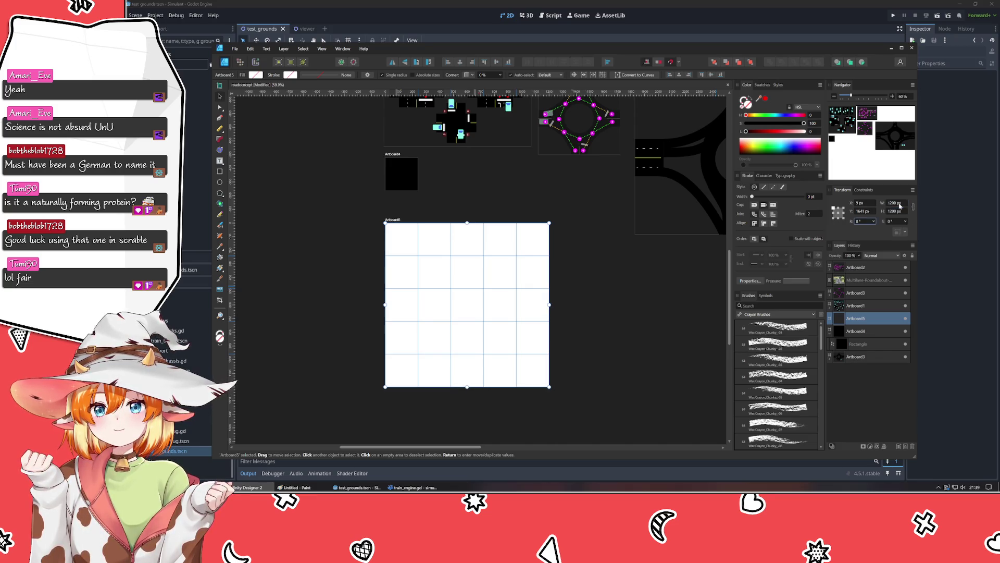
Step: Move the black rectangle from Artboard4 into Artboard5's top-left grid cell
click(590, 274)
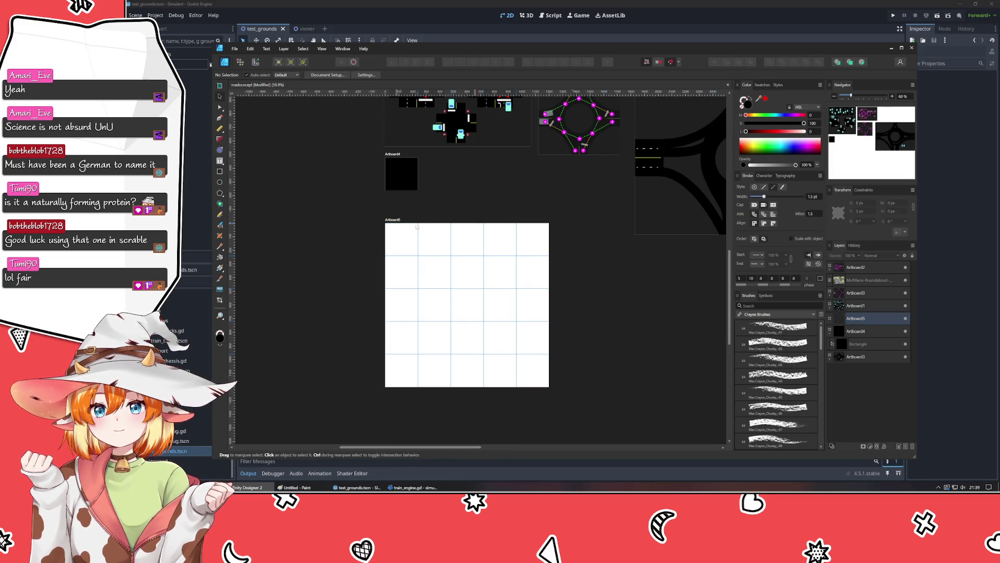
click(400, 183)
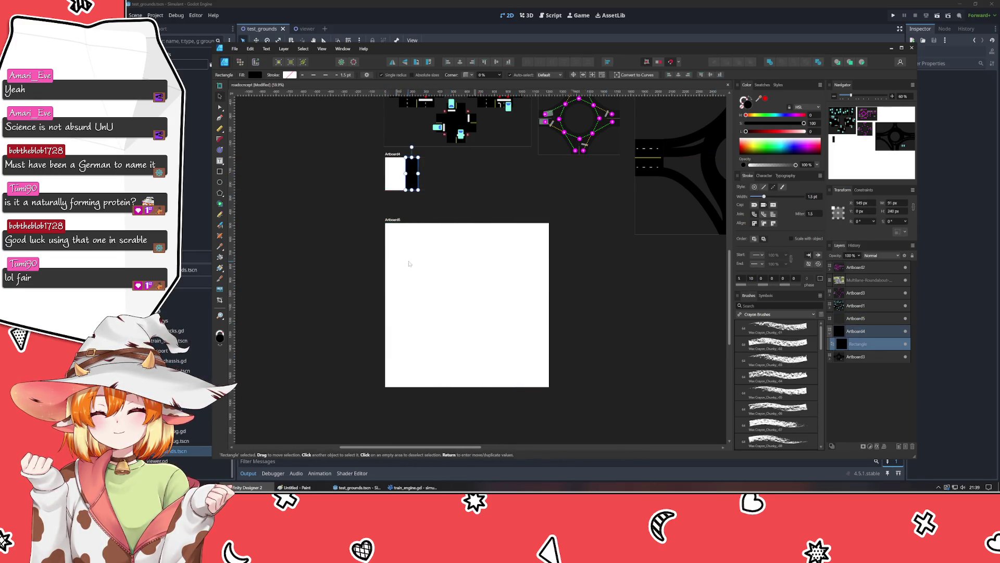
drag(402, 173, 444, 282)
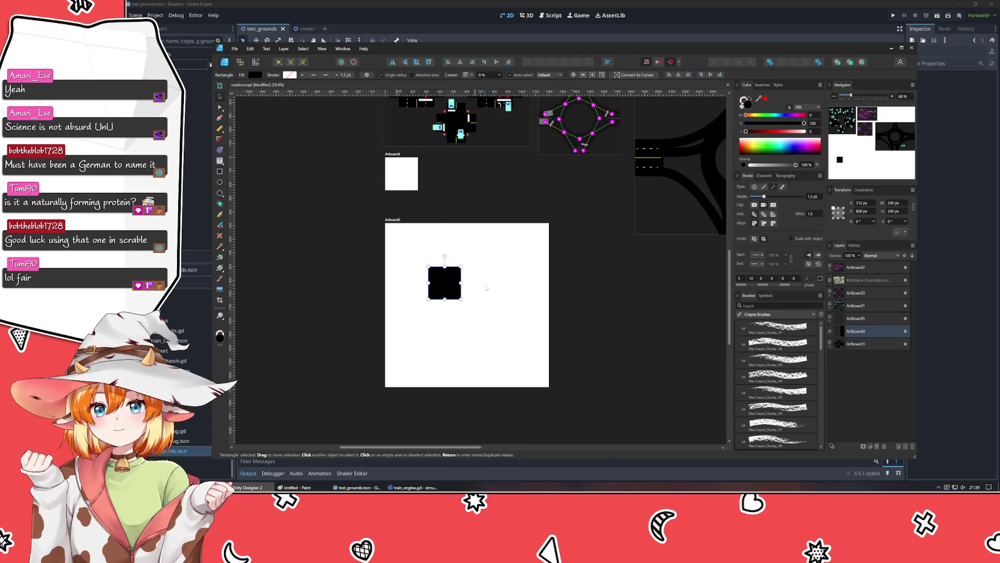
click(482, 304)
click(444, 282)
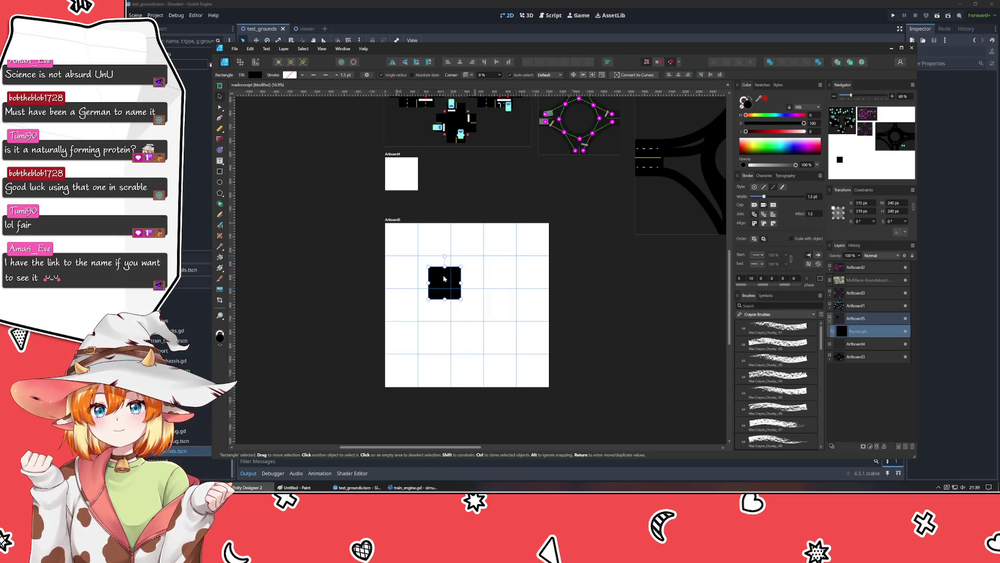
drag(445, 282, 400, 239)
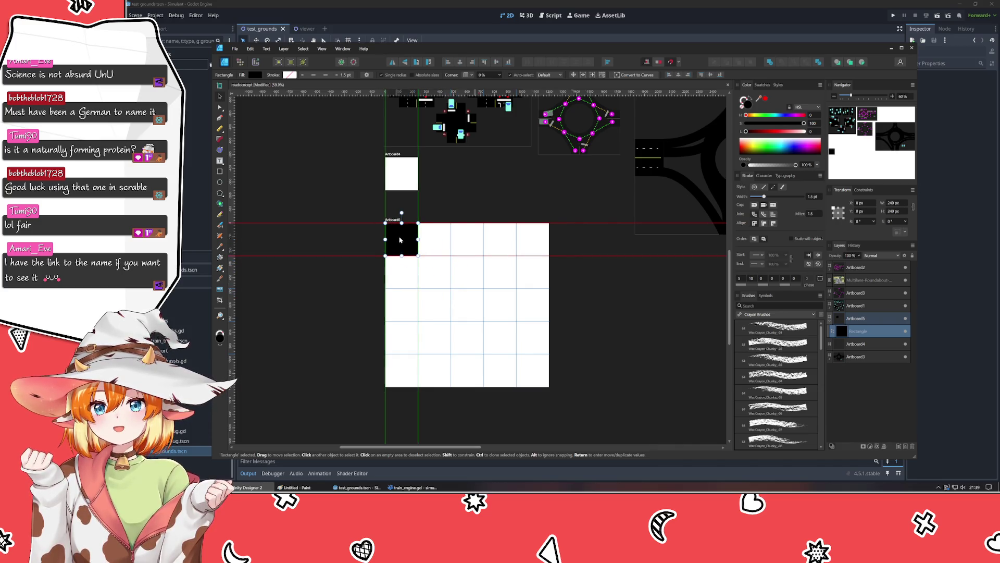
click(407, 176)
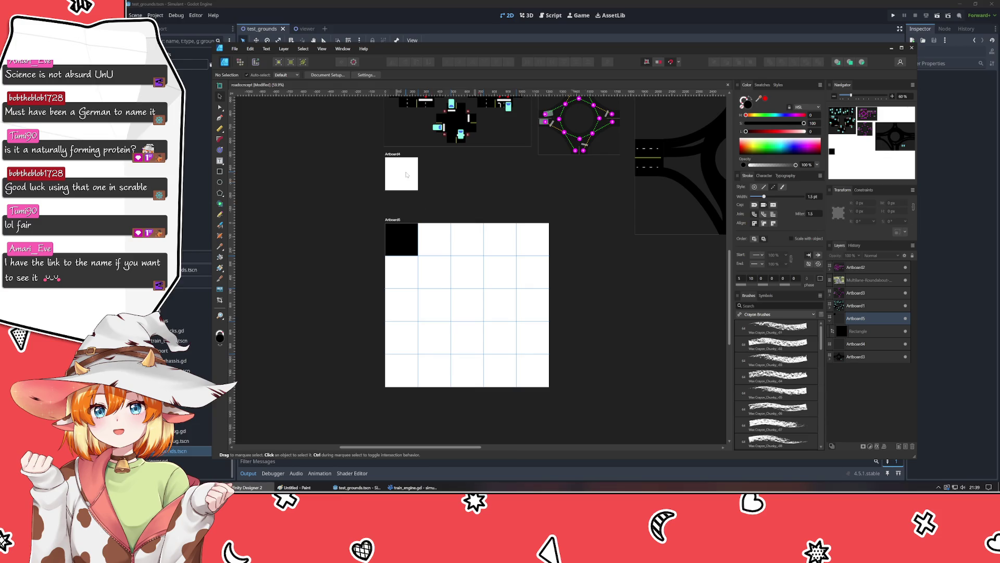
Step: Delete the now-empty Artboard4
click(393, 156)
key(Delete)
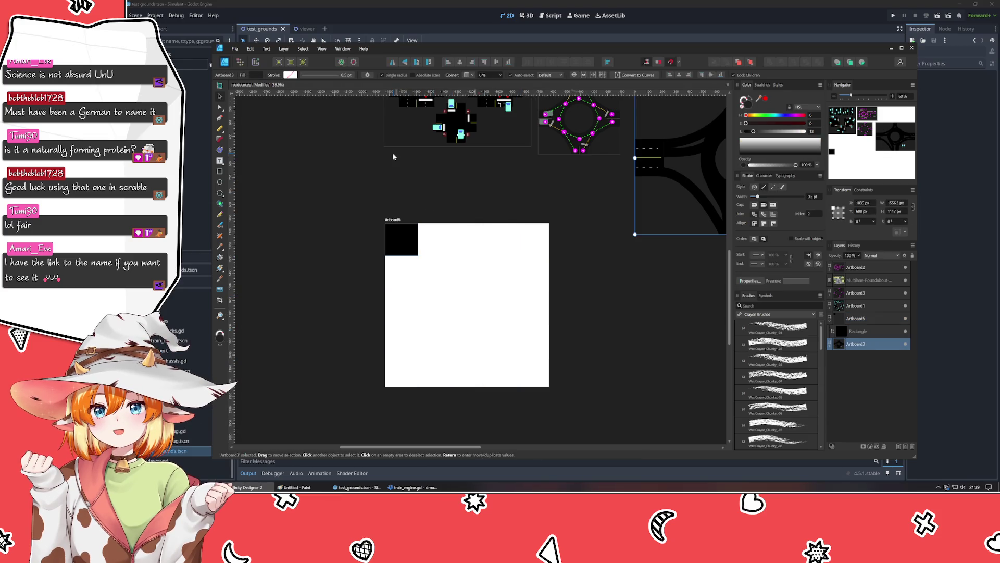
click(476, 189)
scroll(474, 210, up, 3)
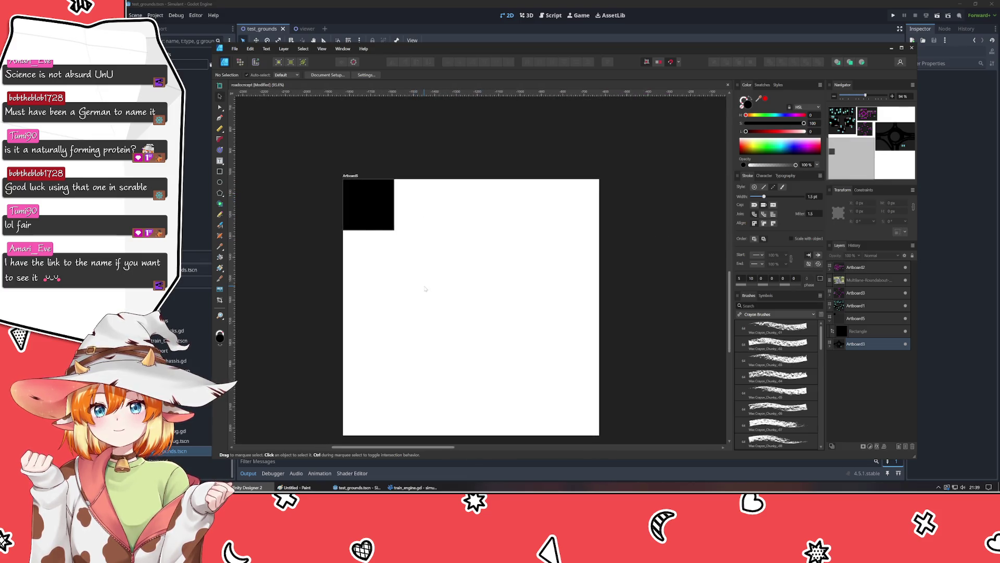
Step: Enable Transparent Background in Document Setup and recentre the view on Artboard5
click(347, 176)
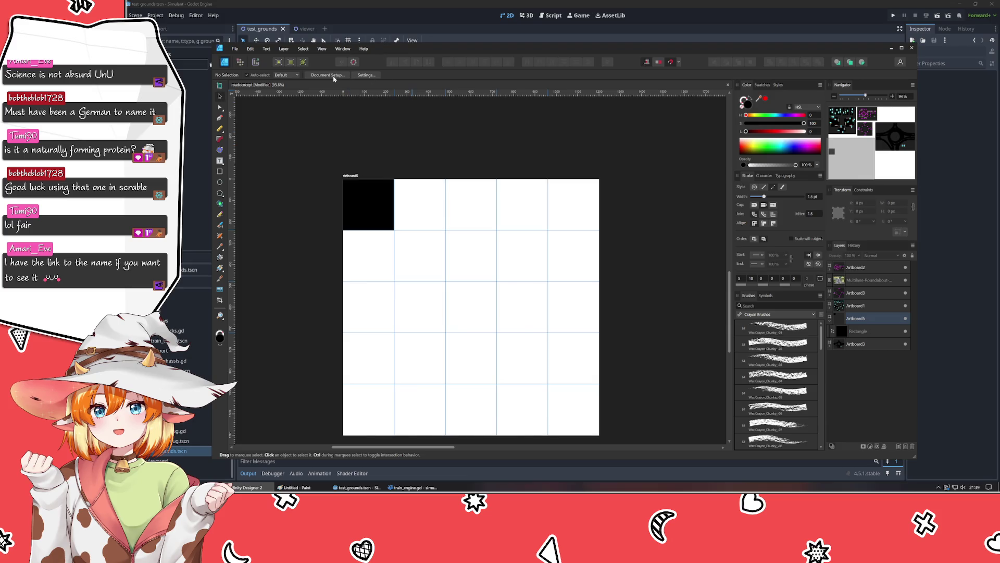
click(334, 76)
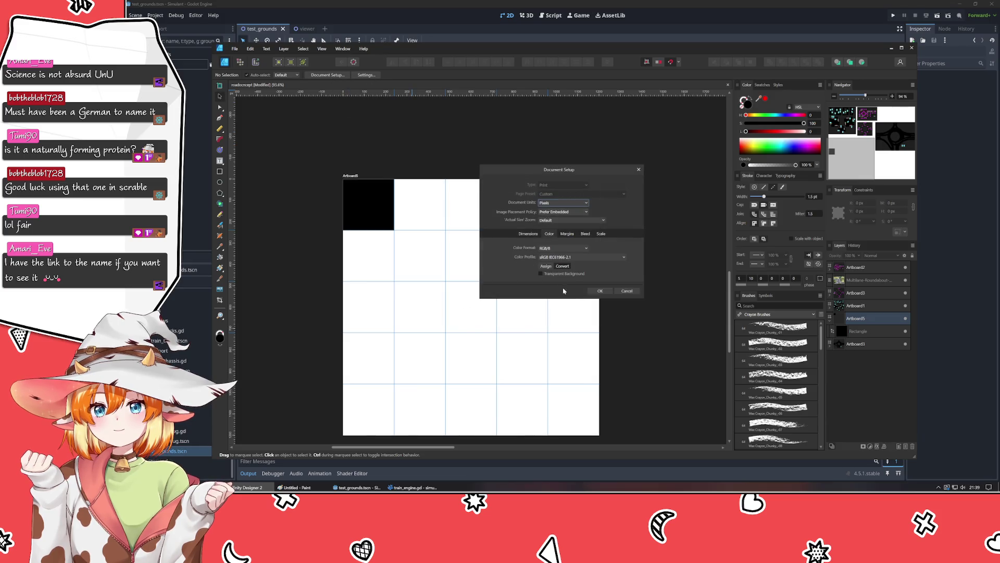
click(567, 274)
click(600, 291)
scroll(669, 322, down, 5)
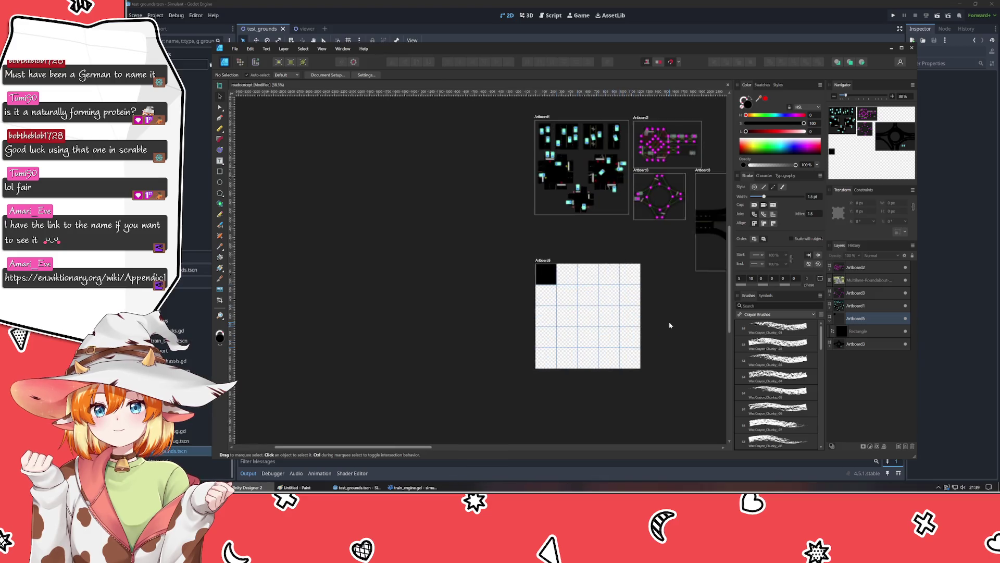
drag(670, 325, 533, 319)
scroll(386, 329, up, 3)
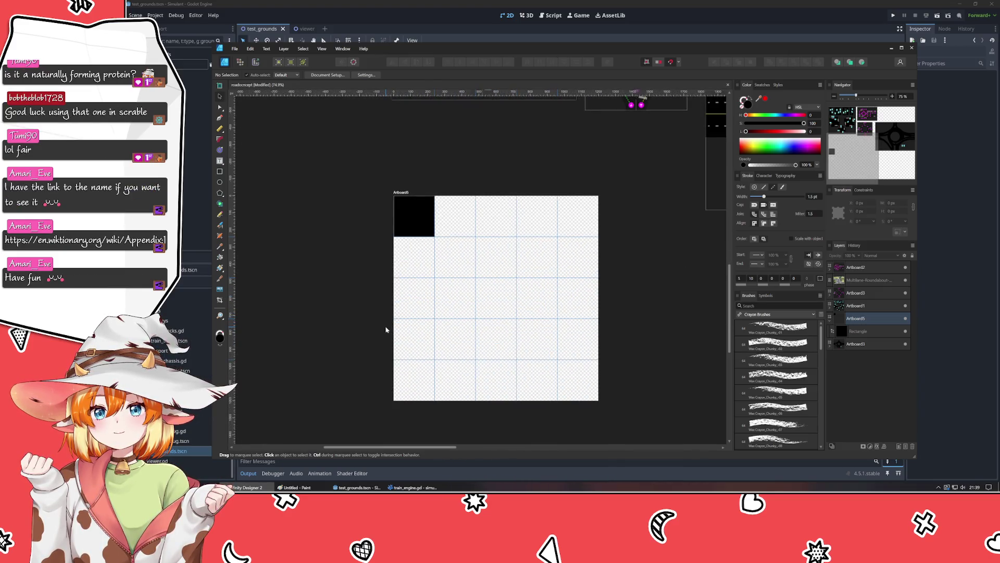
scroll(386, 329, right, 5)
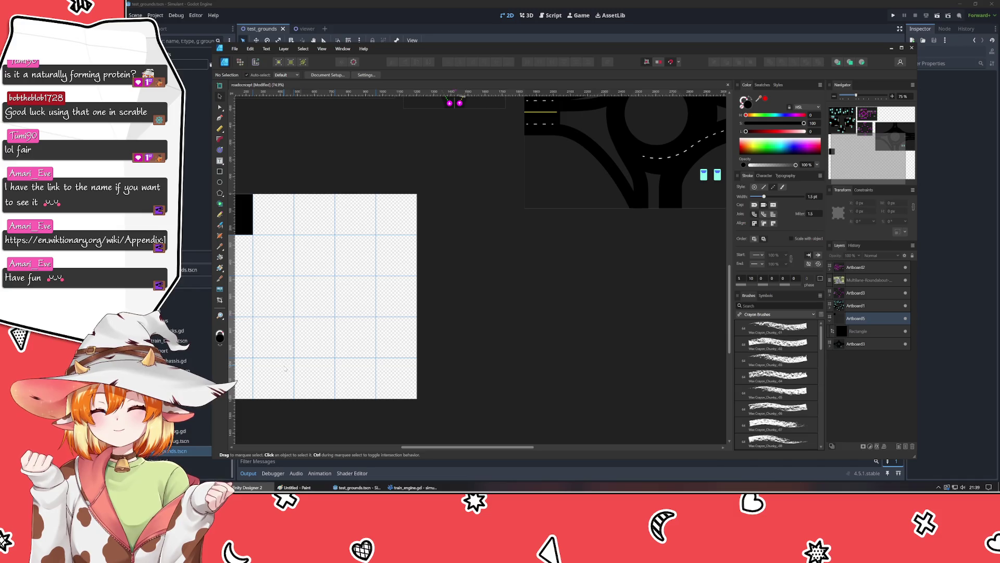